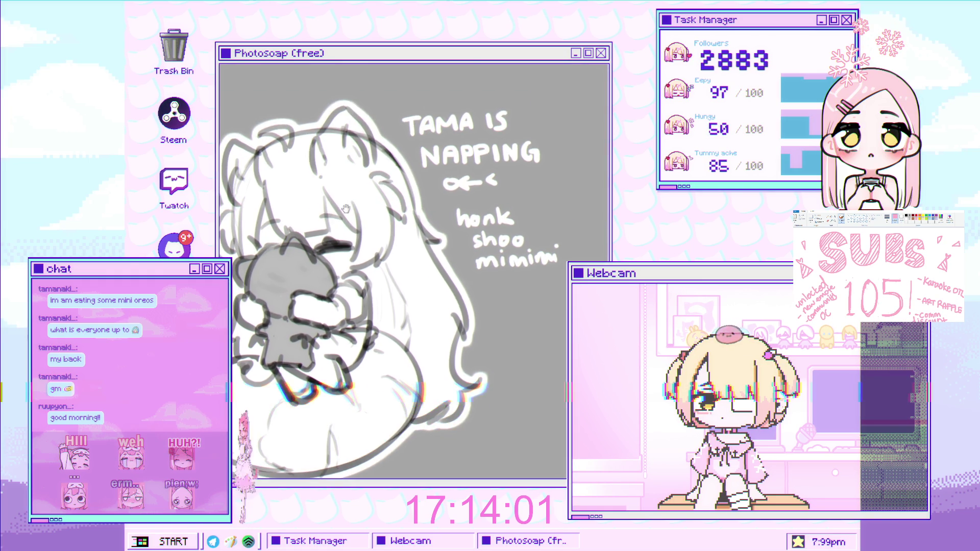
# - Reframe the grey chibi sketch of the girl hugging a plush toy and zoom in on it
pyautogui.scroll(-2, 358, 210)
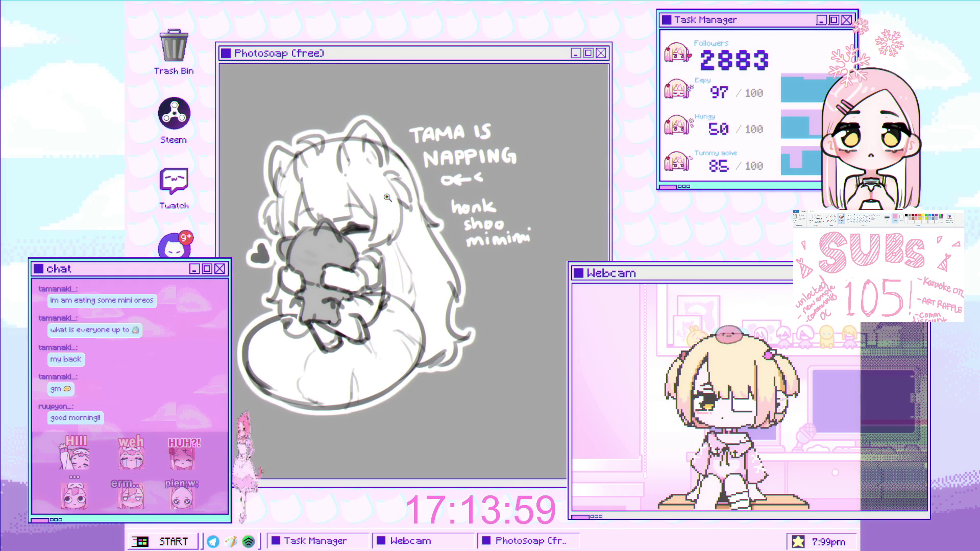
pyautogui.scroll(-3, 349, 242)
pyautogui.scroll(5, 349, 242)
pyautogui.scroll(-1, 402, 230)
pyautogui.moveTo(401, 230); pyautogui.dragTo(401, 187)
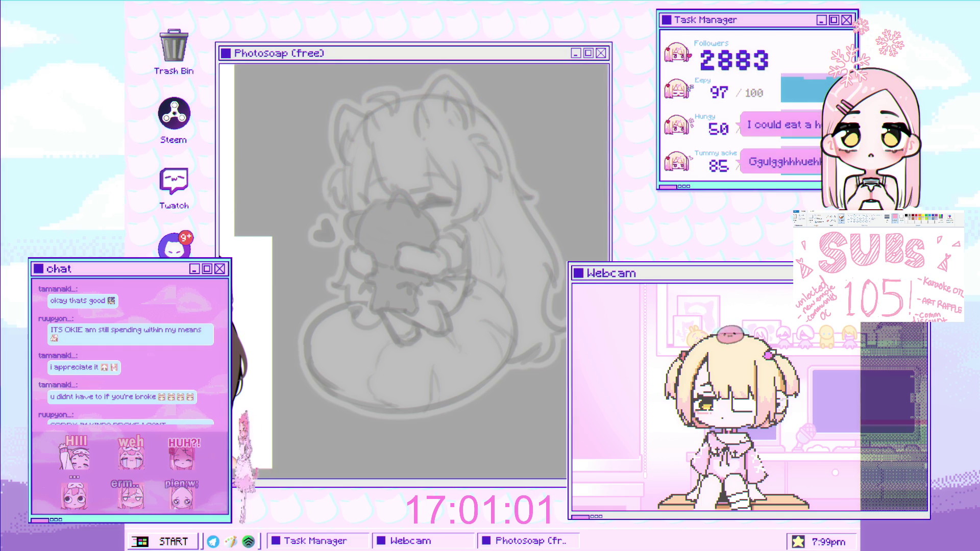
pyautogui.click(351, 209)
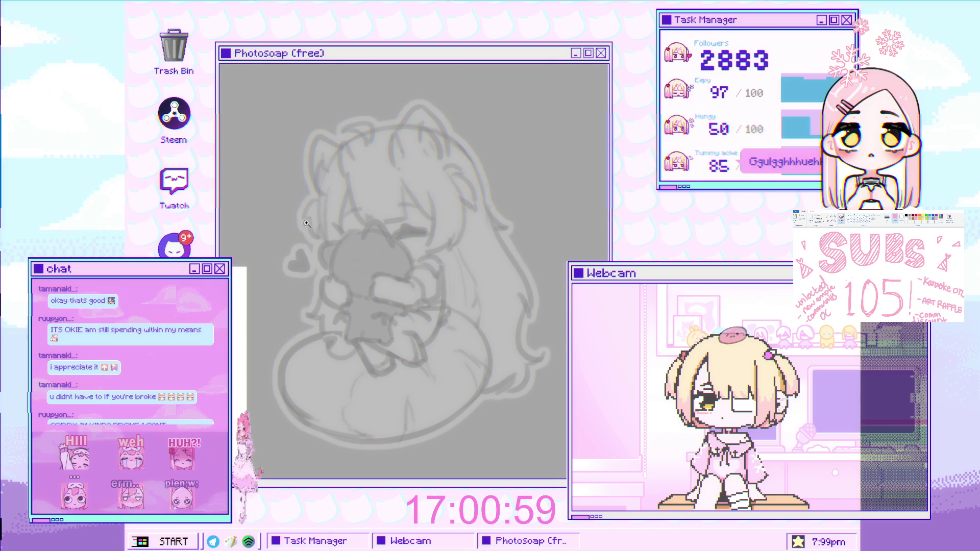
pyautogui.scroll(5, 351, 210)
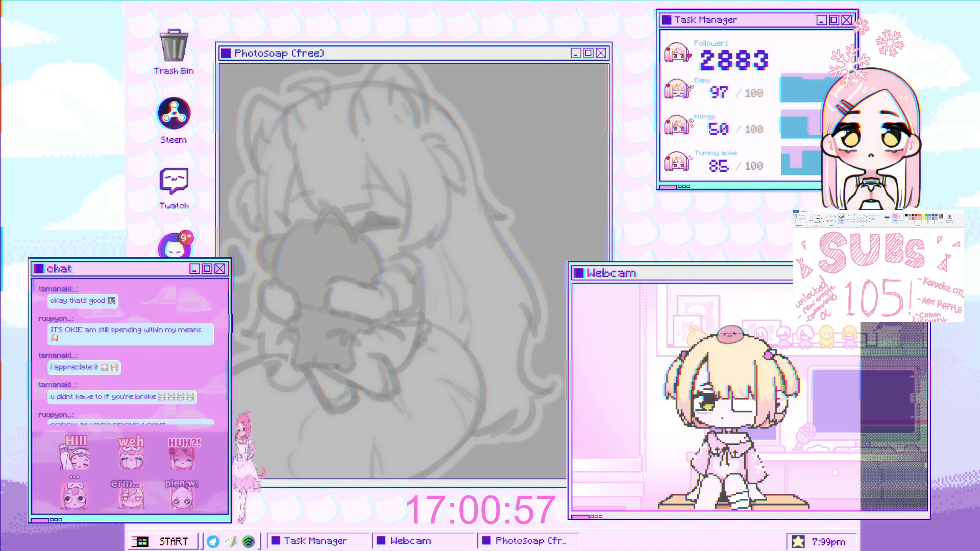
pyautogui.scroll(-5, 343, 162)
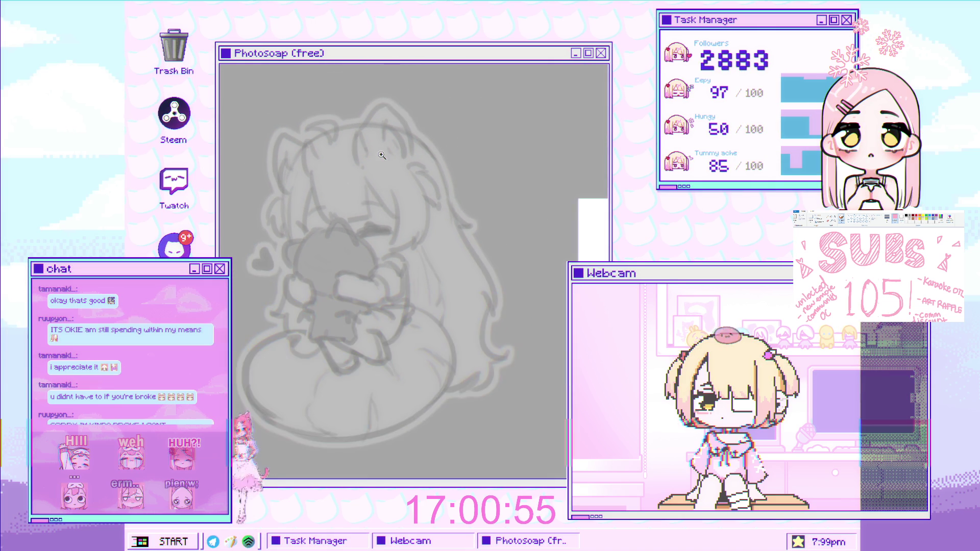
pyautogui.scroll(2, 351, 178)
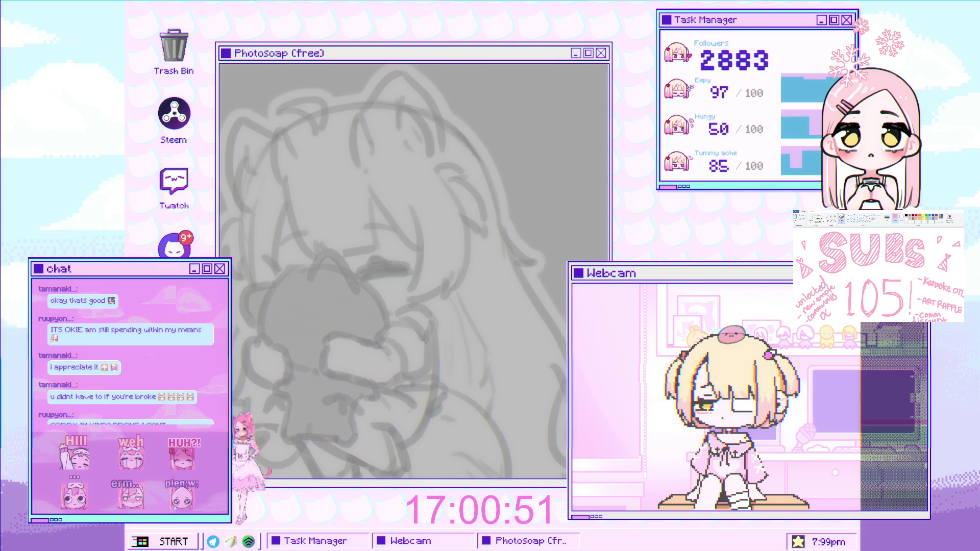
pyautogui.scroll(1, 288, 220)
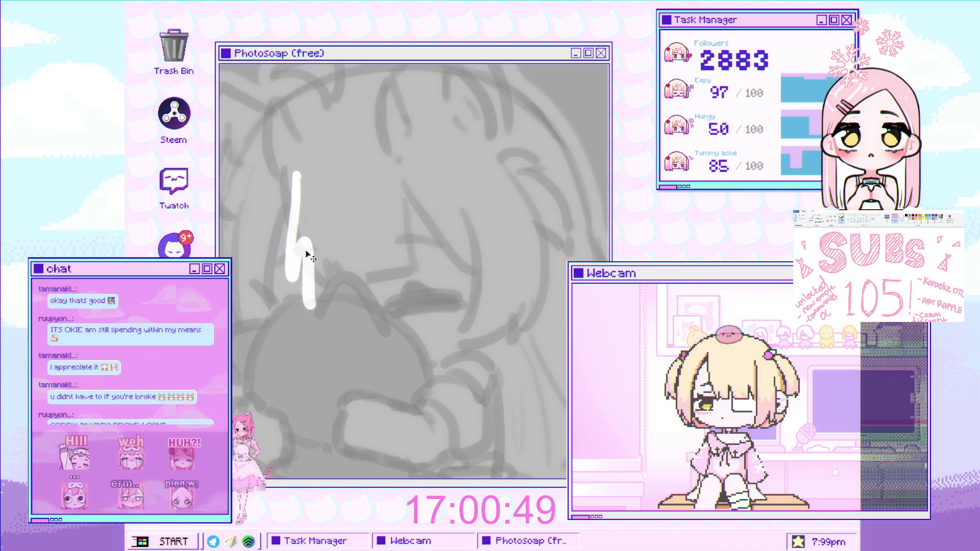
pyautogui.scroll(-1, 289, 218)
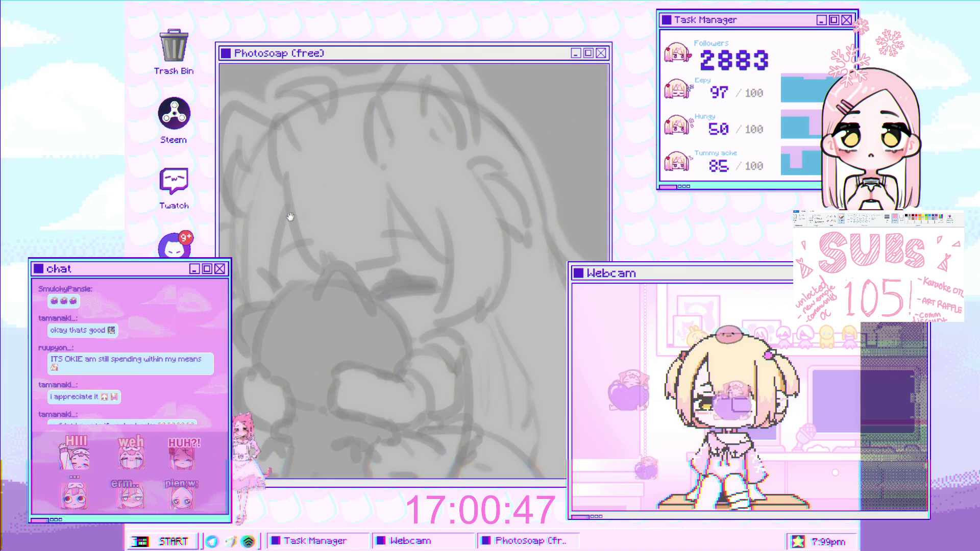
pyautogui.scroll(-2, 322, 202)
pyautogui.scroll(1, 331, 209)
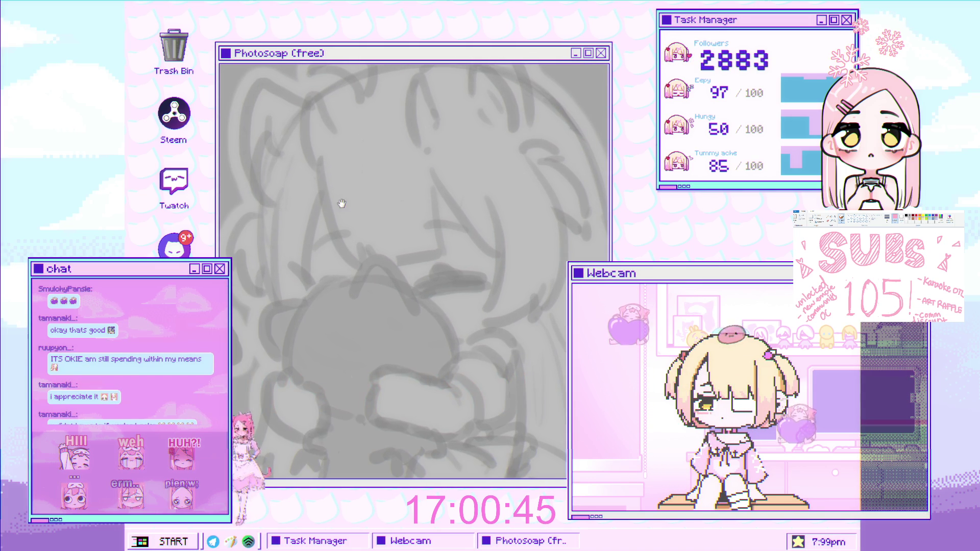
pyautogui.scroll(1, 336, 214)
pyautogui.scroll(-1, 360, 239)
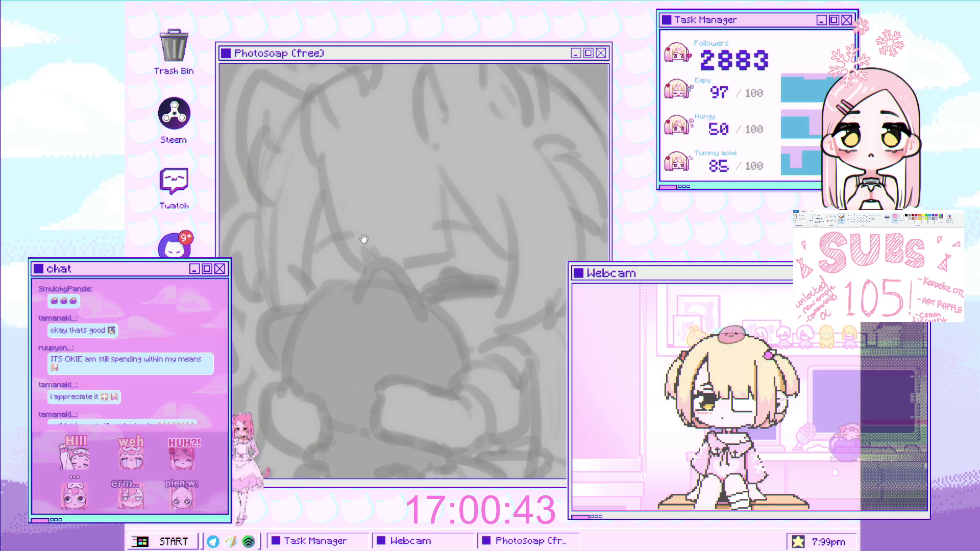
pyautogui.scroll(1, 383, 236)
pyautogui.scroll(1, 385, 230)
pyautogui.scroll(2, 389, 225)
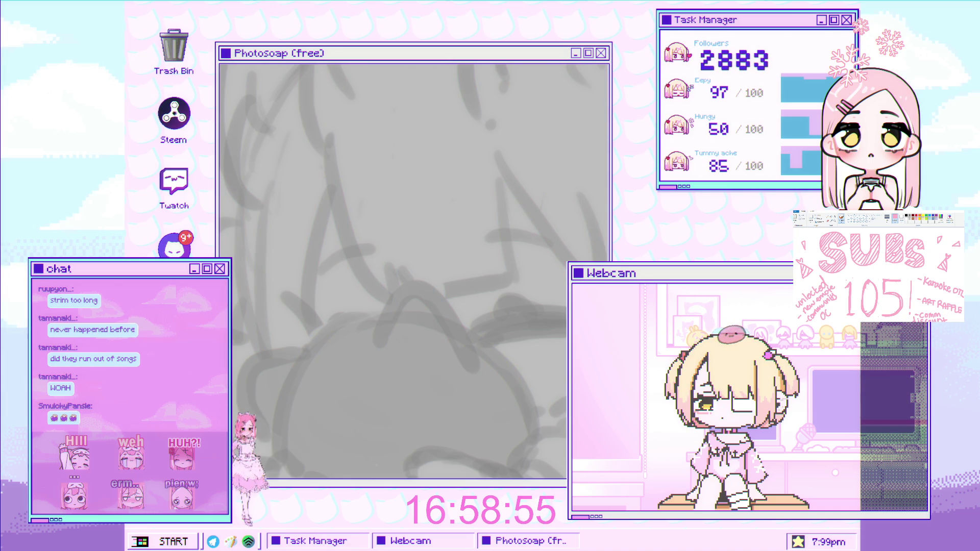
pyautogui.moveTo(334, 184)
pyautogui.mouseDown()
pyautogui.moveTo(302, 231)
pyautogui.moveTo(317, 220)
pyautogui.mouseUp()
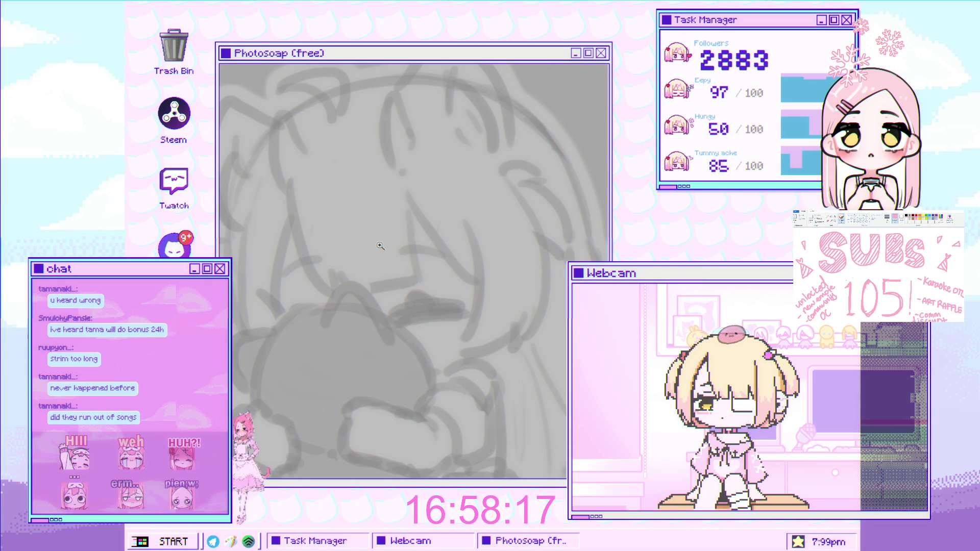
# - Bring the faint grey chibi base template with large eyes into view on the canvas
pyautogui.scroll(-1, 379, 221)
pyautogui.scroll(-1, 380, 221)
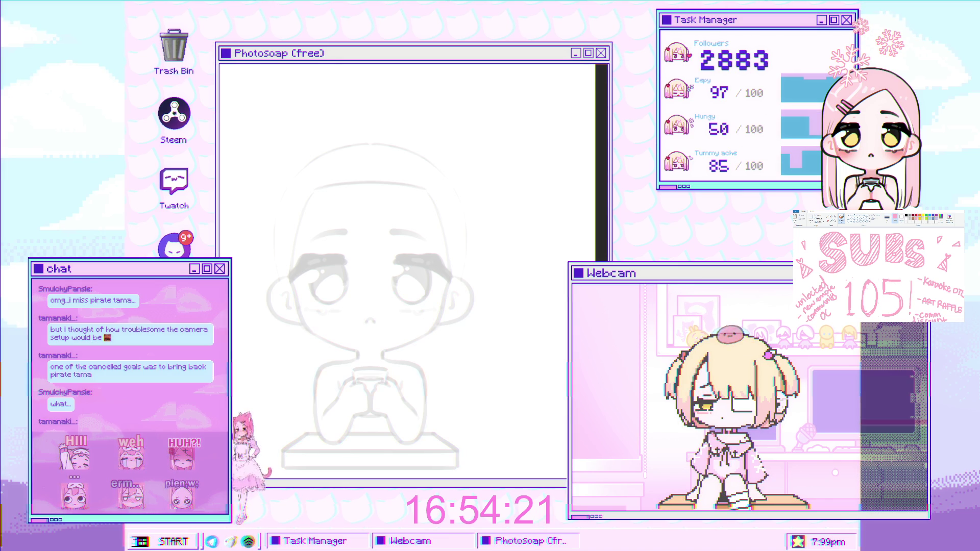
# - Zoom in on the chibi face and add a vertical mirror-symmetry guide with Ctrl+T
pyautogui.scroll(2, 326, 195)
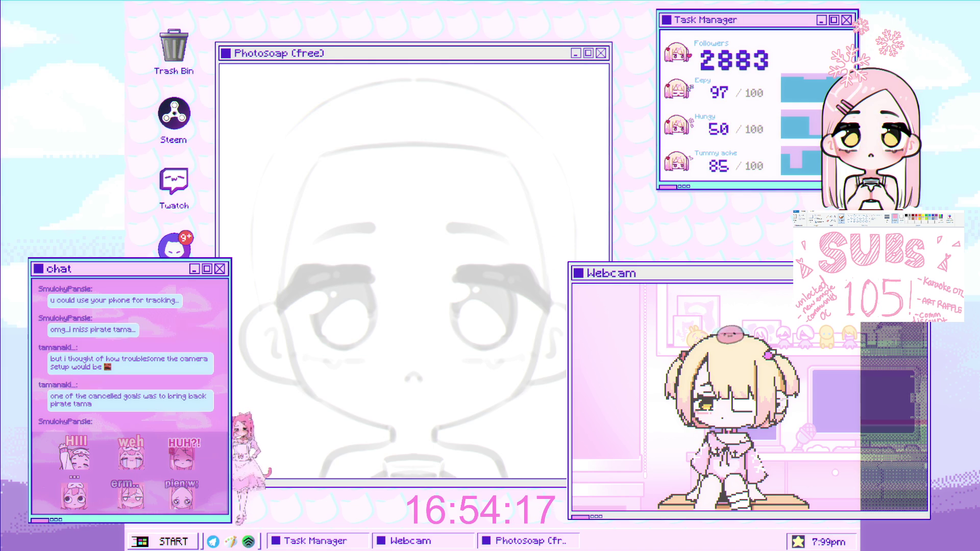
pyautogui.hotkey('ctrl', 't')
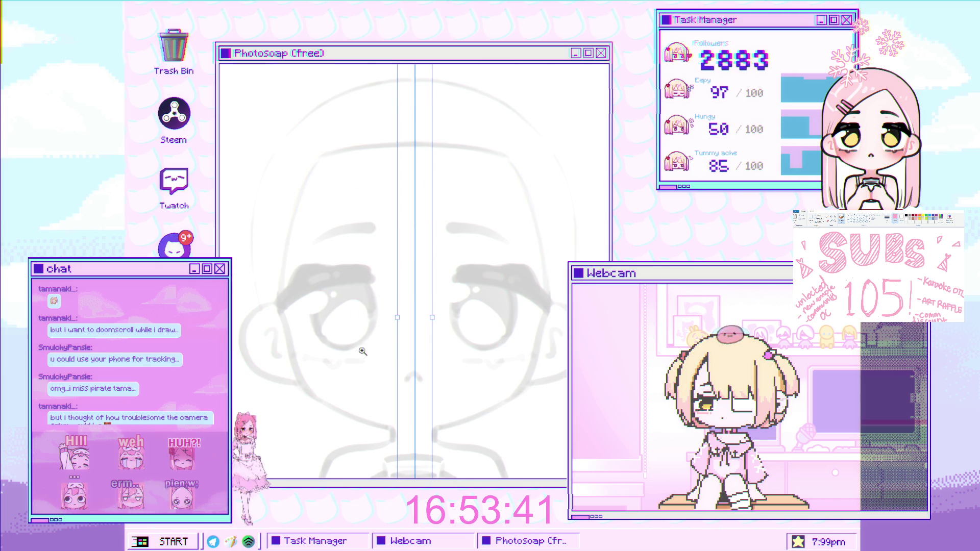
# - Align the vertical symmetry guide with the centre line of the face template
pyautogui.scroll(3, 389, 382)
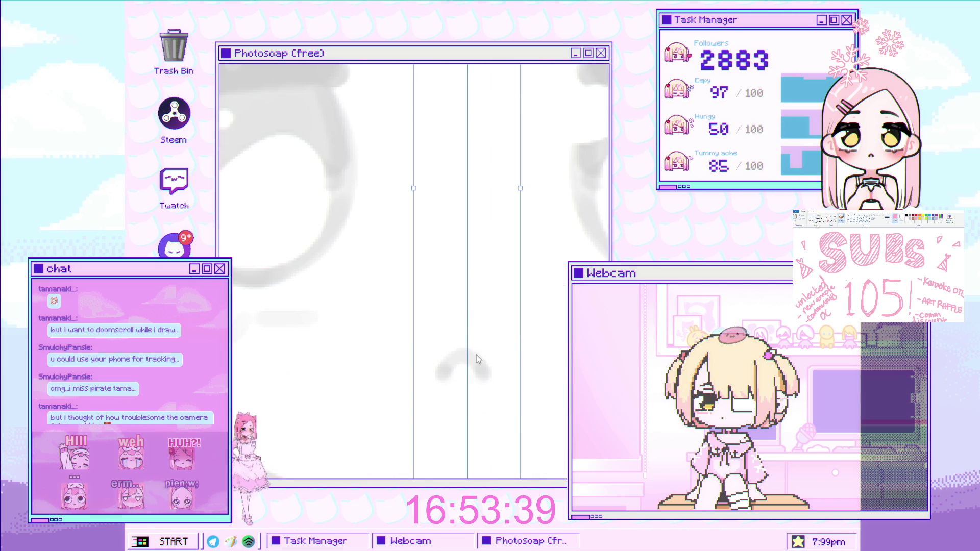
pyautogui.moveTo(467, 303); pyautogui.dragTo(467, 305)
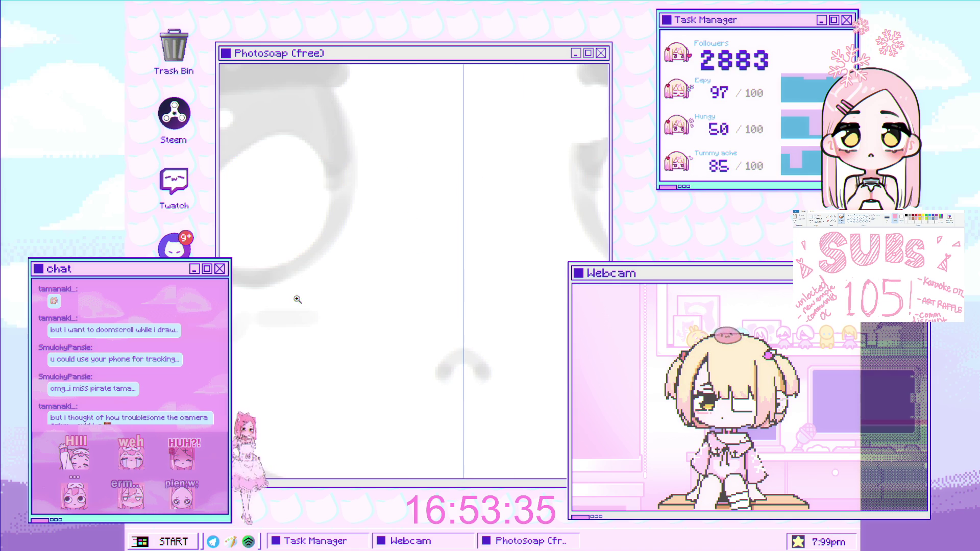
pyautogui.scroll(-2, 383, 448)
pyautogui.scroll(-2, 409, 291)
pyautogui.scroll(-2, 409, 291)
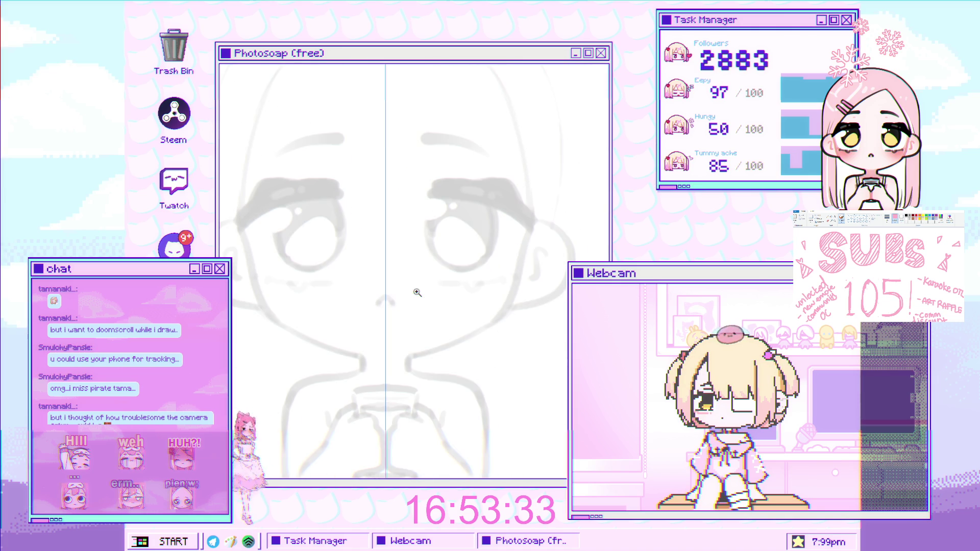
pyautogui.scroll(2, 399, 319)
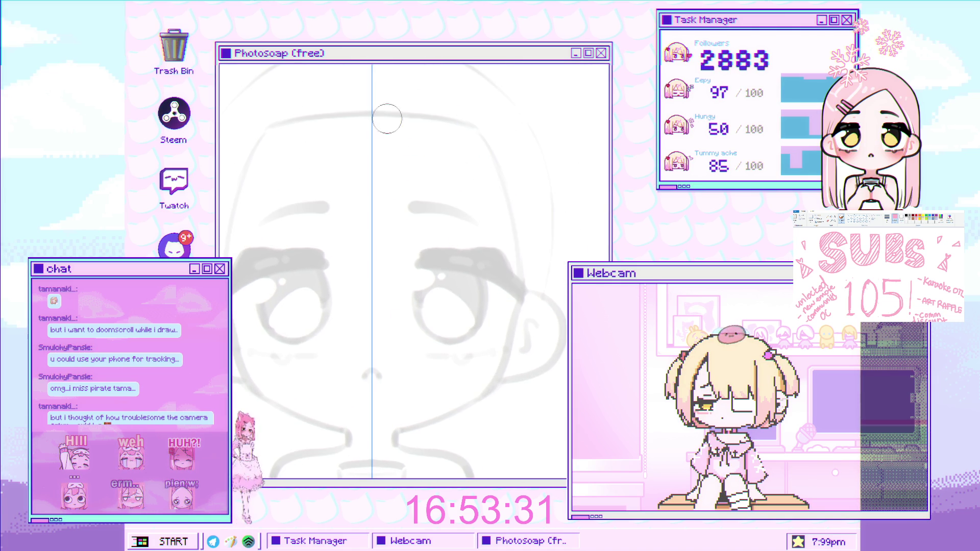
pyautogui.scroll(1, 339, 229)
pyautogui.scroll(-2, 333, 243)
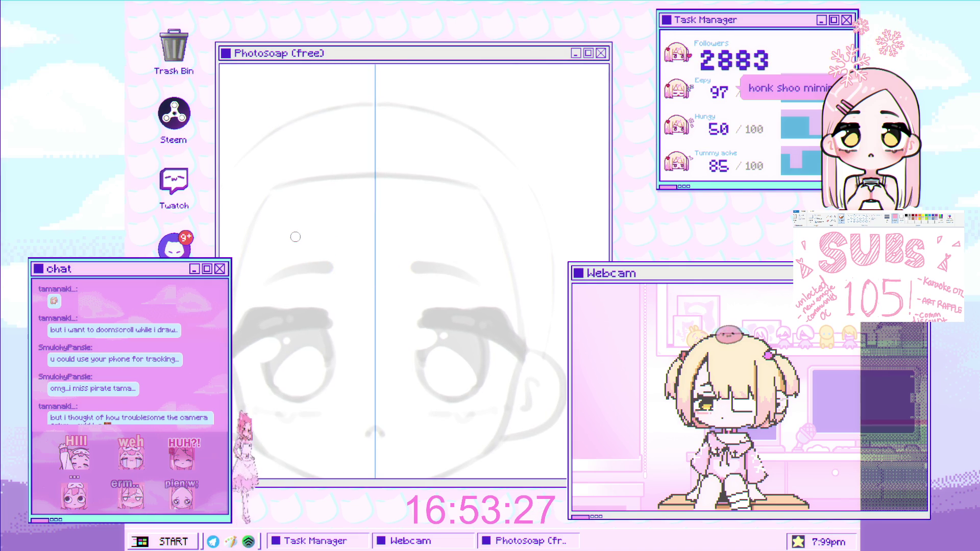
# - Test and undo a mirrored stroke, then centre the view on the eyes and brow
pyautogui.moveTo(270, 205); pyautogui.dragTo(271, 346)
pyautogui.hotkey('ctrl', 'z')
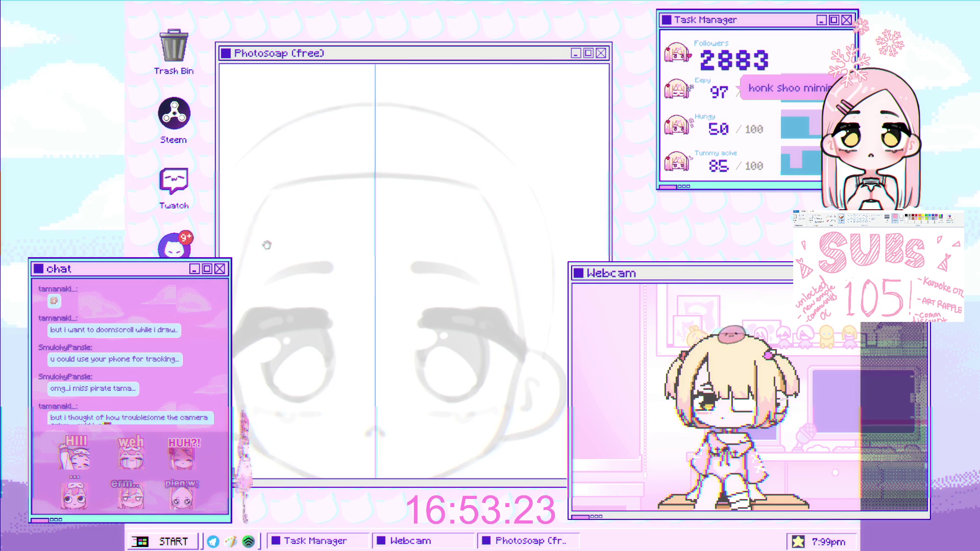
pyautogui.moveTo(253, 227); pyautogui.dragTo(251, 195)
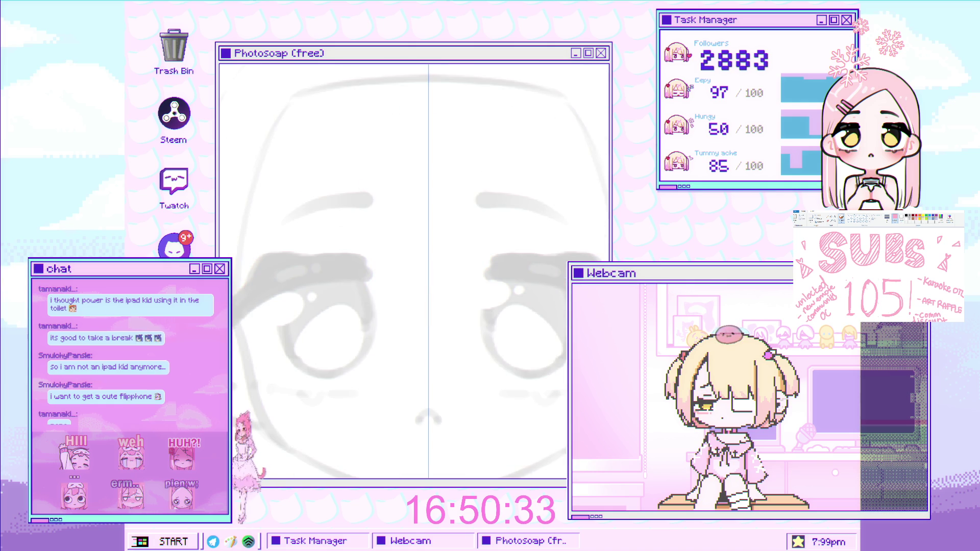
pyautogui.moveTo(358, 194); pyautogui.dragTo(368, 156)
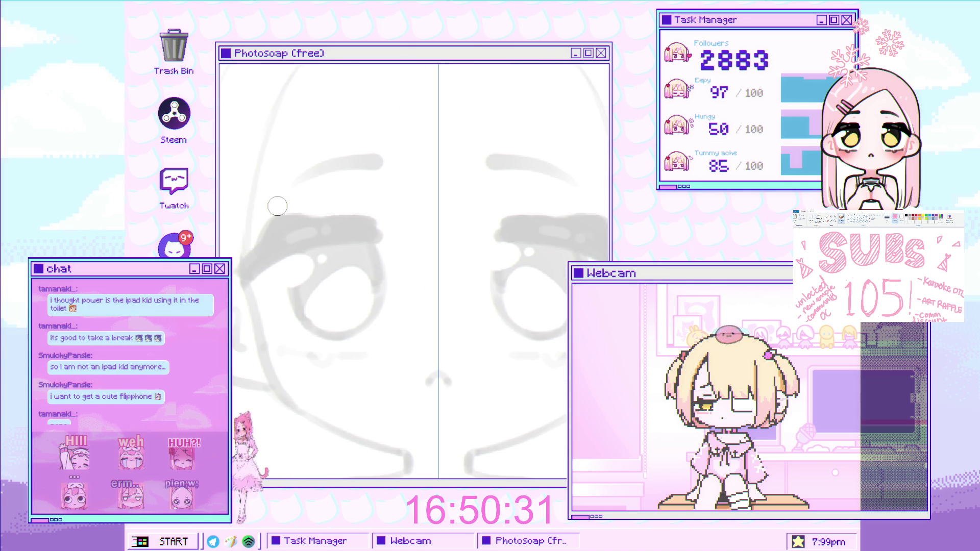
# - Trace a dark mirrored arc across the forehead above both eyes, redrawing it until it sits right
pyautogui.moveTo(262, 210); pyautogui.dragTo(424, 190)
pyautogui.hotkey('ctrl', 'z')
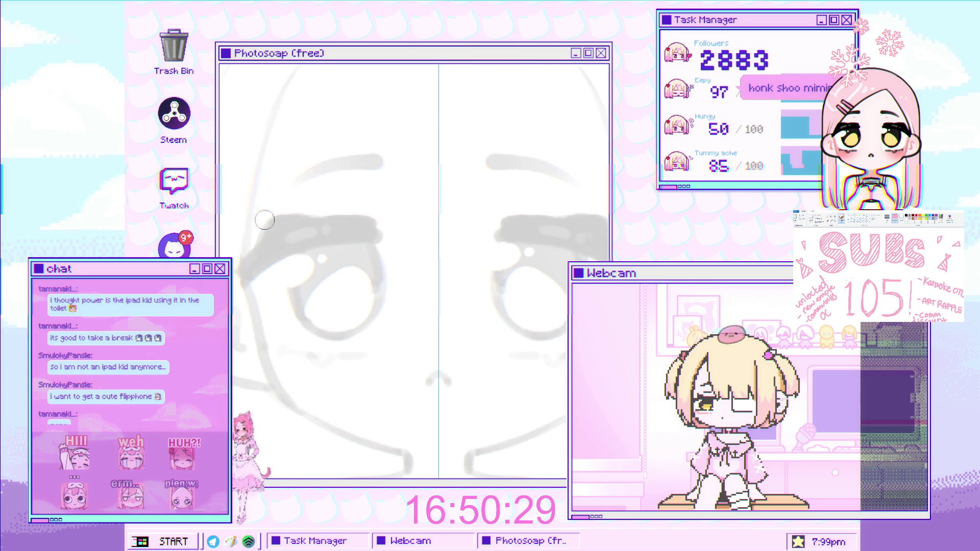
pyautogui.moveTo(261, 218); pyautogui.dragTo(412, 192)
pyautogui.hotkey('ctrl', 'z')
pyautogui.moveTo(255, 217); pyautogui.dragTo(422, 190)
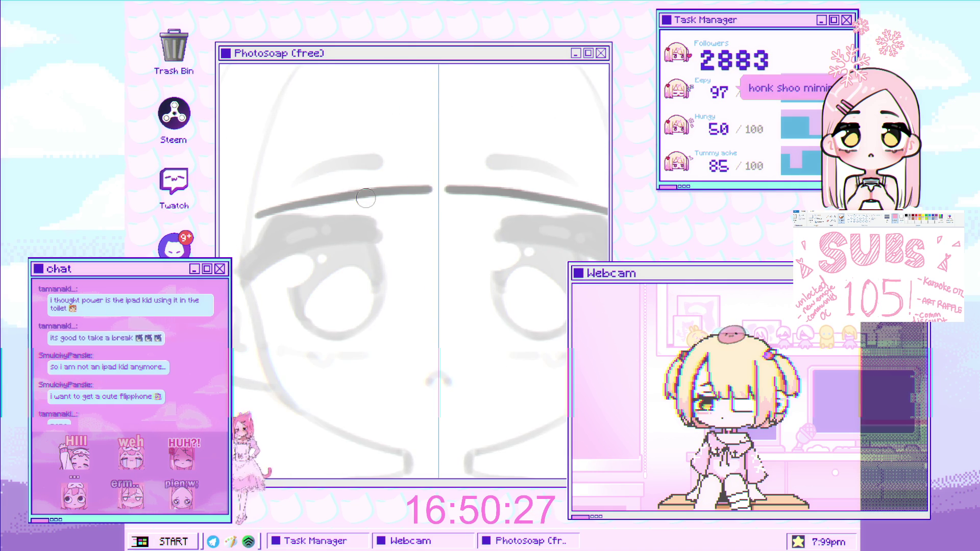
pyautogui.hotkey('ctrl', 'z')
pyautogui.moveTo(250, 225); pyautogui.dragTo(436, 180)
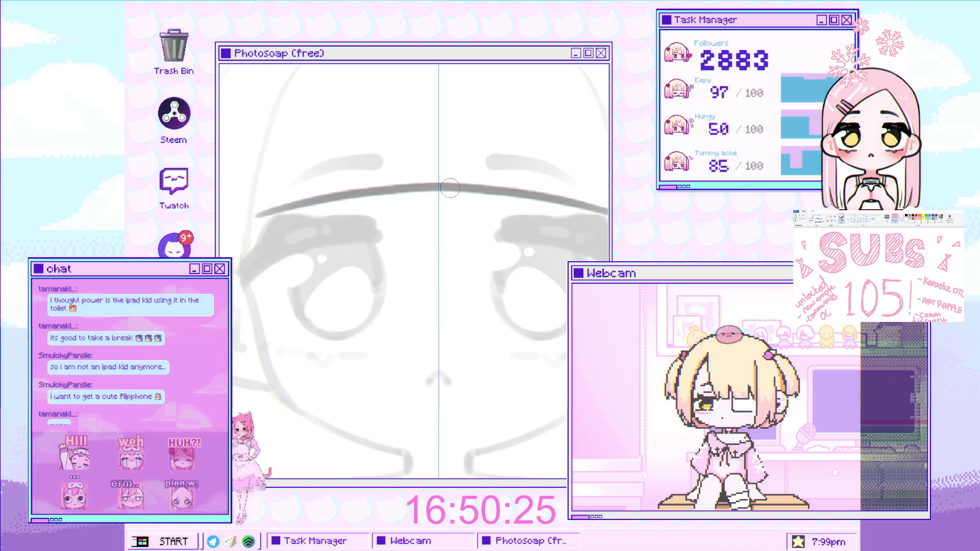
pyautogui.scroll(-2, 311, 226)
pyautogui.scroll(2, 310, 227)
pyautogui.hotkey('ctrl', 'z')
pyautogui.moveTo(248, 222)
pyautogui.mouseDown()
pyautogui.moveTo(416, 198)
pyautogui.moveTo(306, 216)
pyautogui.mouseUp()
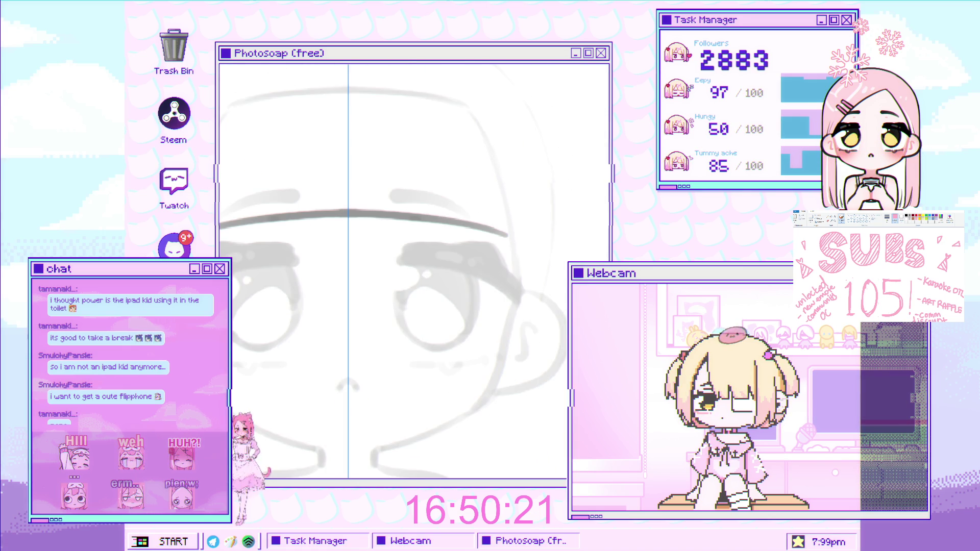
pyautogui.scroll(-1, 285, 227)
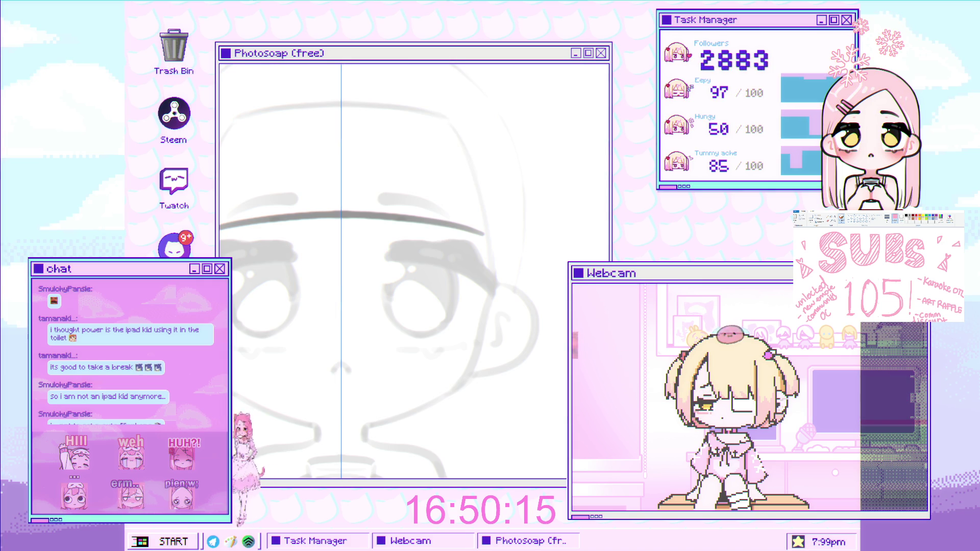
# - Reframe the view upward and try out the mirrored left-side face outline
pyautogui.moveTo(210, 135); pyautogui.dragTo(236, 112)
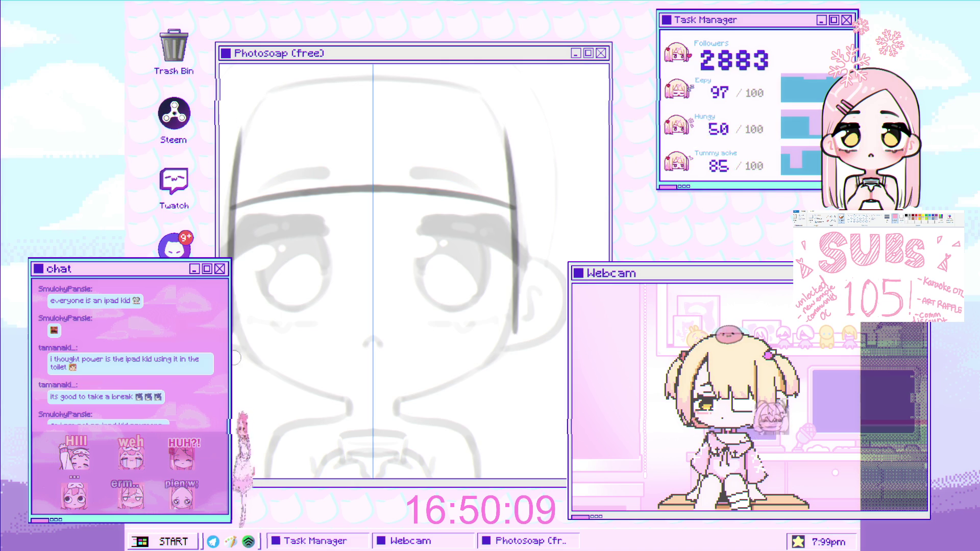
pyautogui.moveTo(254, 111); pyautogui.dragTo(228, 252)
pyautogui.hotkey('ctrl', 'z')
pyautogui.moveTo(245, 118)
pyautogui.mouseDown()
pyautogui.moveTo(232, 255)
pyautogui.moveTo(241, 209)
pyautogui.mouseUp()
pyautogui.hotkey('ctrl', 'z')
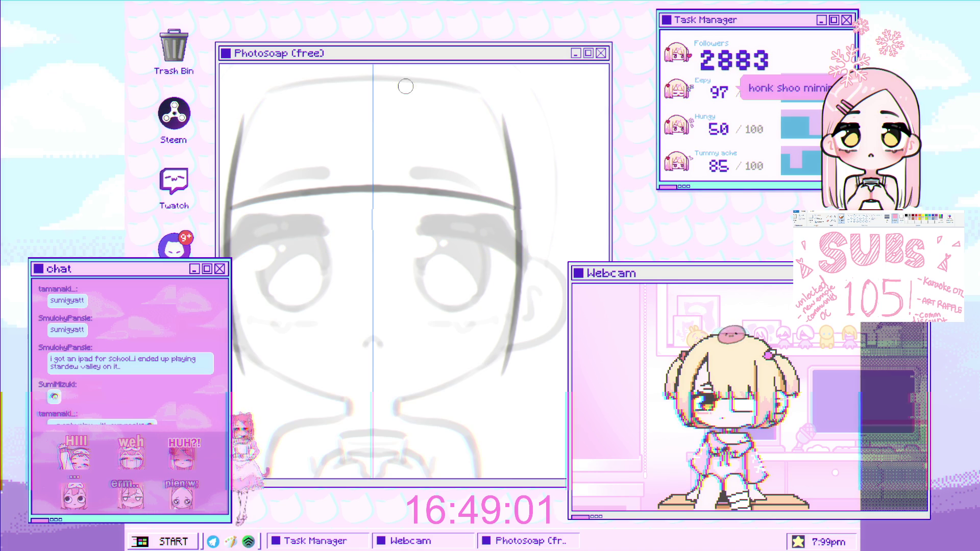
# - Trace the left head contour down to the chin, mirrored onto the right, and check it zoomed
pyautogui.scroll(-3, 368, 179)
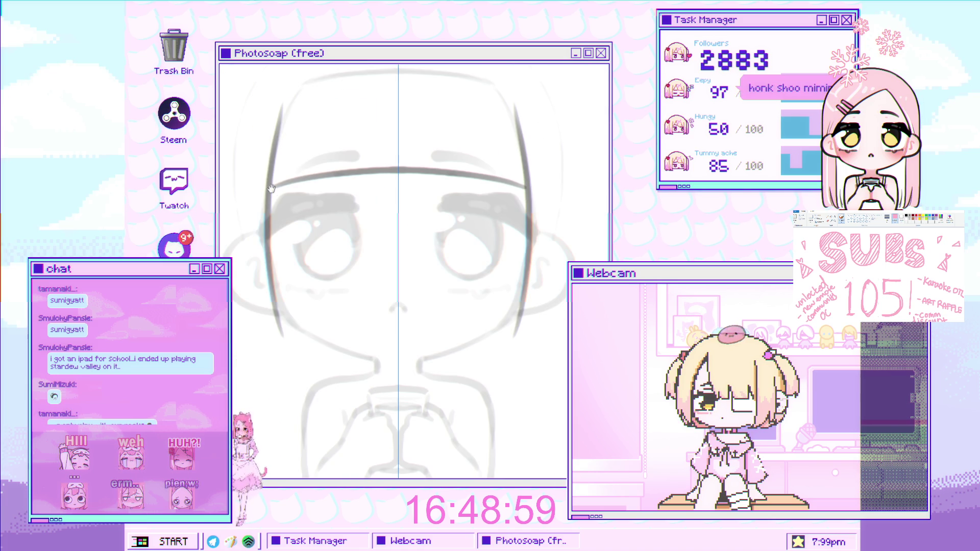
pyautogui.moveTo(272, 190); pyautogui.dragTo(278, 203)
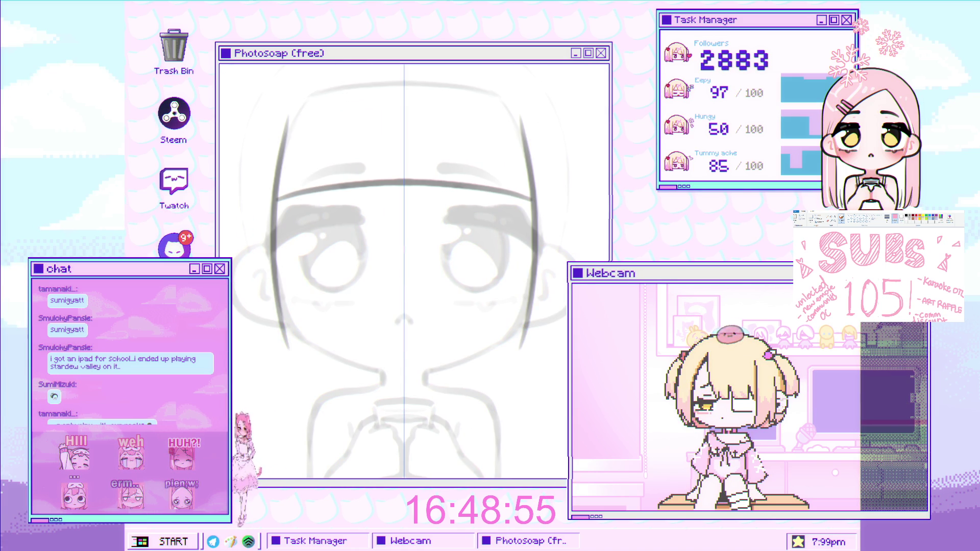
pyautogui.moveTo(233, 146); pyautogui.dragTo(245, 164)
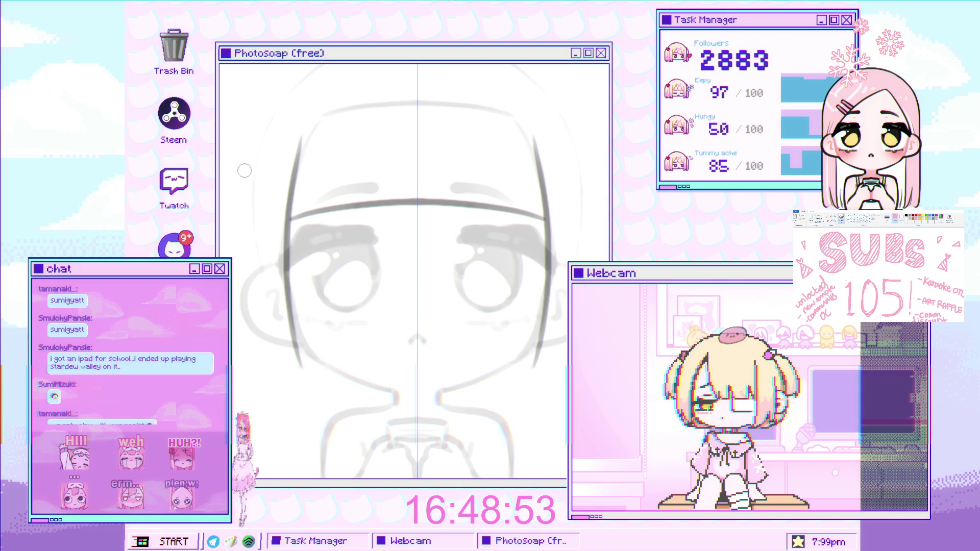
pyautogui.moveTo(245, 173)
pyautogui.mouseDown()
pyautogui.moveTo(261, 309)
pyautogui.moveTo(300, 374)
pyautogui.mouseUp()
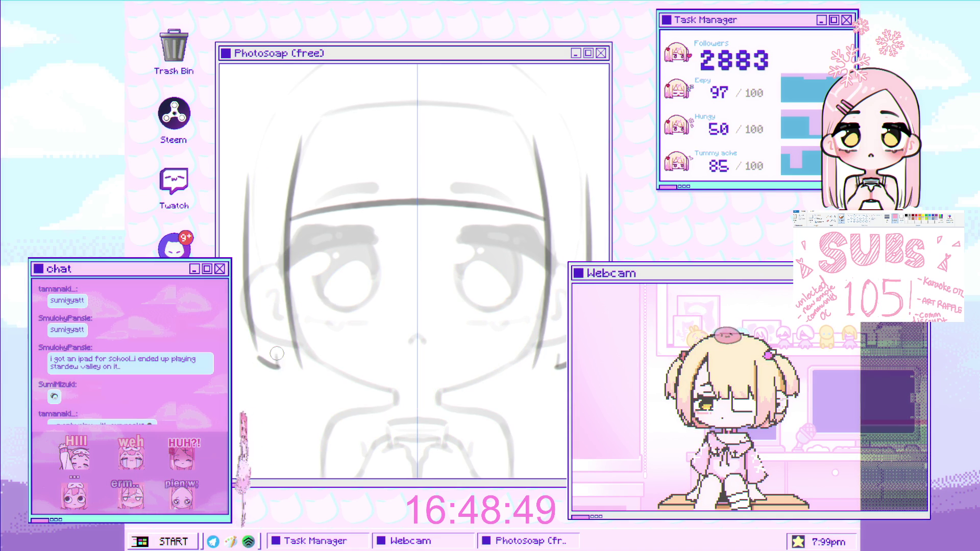
pyautogui.moveTo(351, 340); pyautogui.dragTo(352, 216)
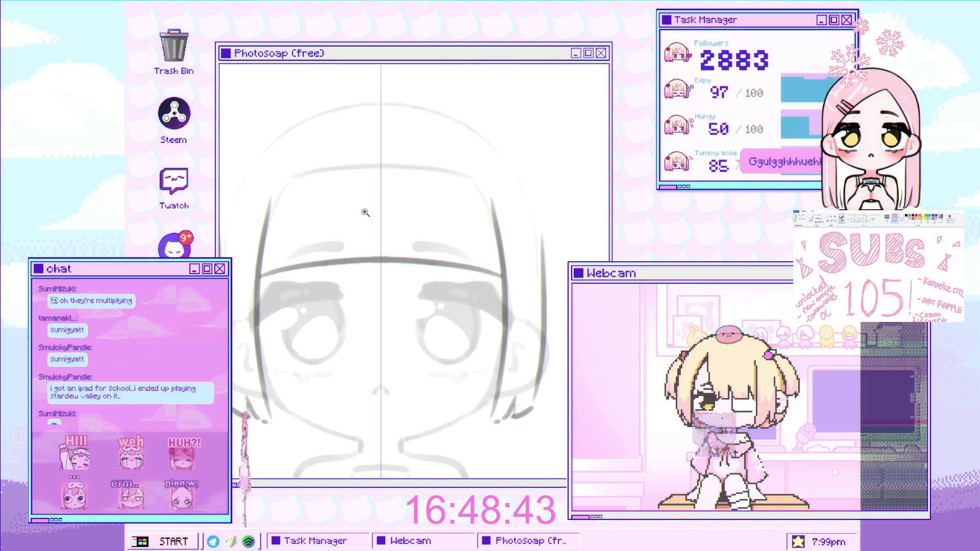
pyautogui.moveTo(353, 217); pyautogui.dragTo(374, 219)
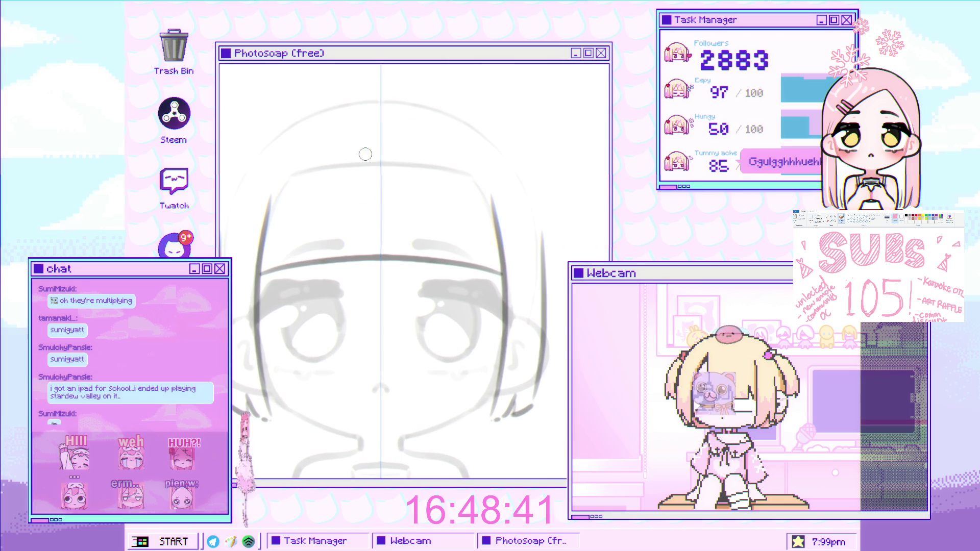
pyautogui.scroll(1, 323, 204)
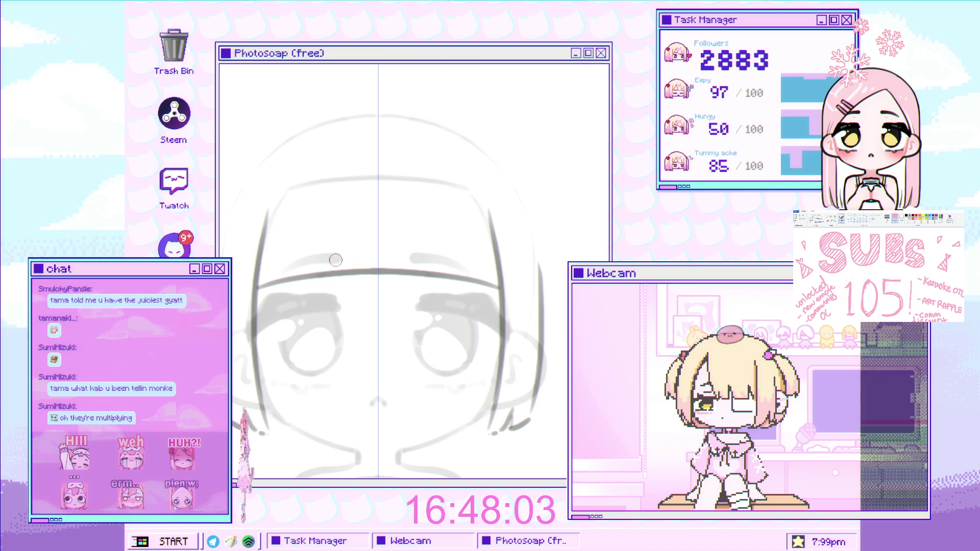
# - Draw a spiky mirrored bang shape over the forehead and erase the stray left spike
pyautogui.scroll(-3, 358, 230)
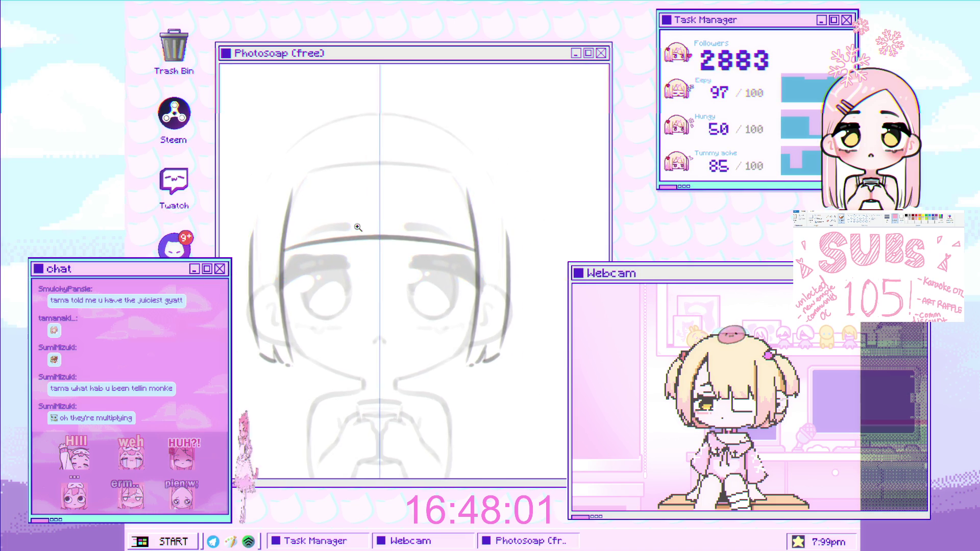
pyautogui.scroll(1, 367, 219)
pyautogui.scroll(1, 358, 229)
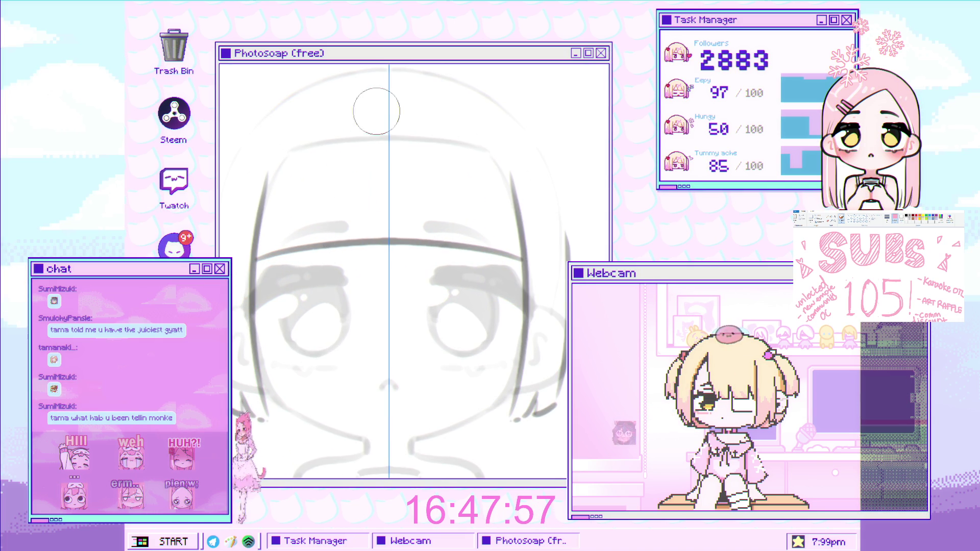
pyautogui.moveTo(337, 189); pyautogui.dragTo(320, 245)
pyautogui.hotkey('ctrl', 'z')
pyautogui.hotkey('ctrl', 'z')
pyautogui.moveTo(329, 195); pyautogui.dragTo(334, 245)
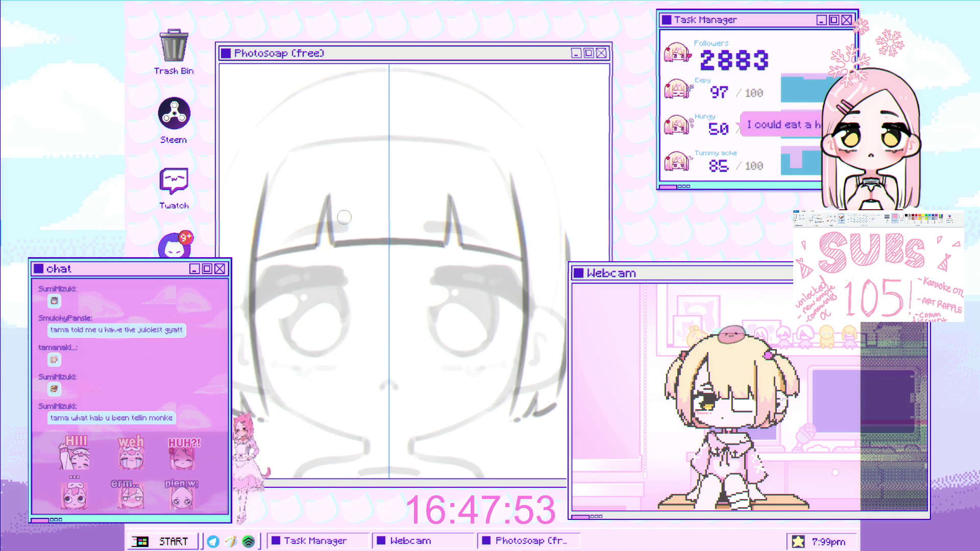
pyautogui.scroll(-3, 340, 219)
pyautogui.scroll(2, 408, 189)
pyautogui.scroll(2, 404, 194)
pyautogui.scroll(1, 372, 201)
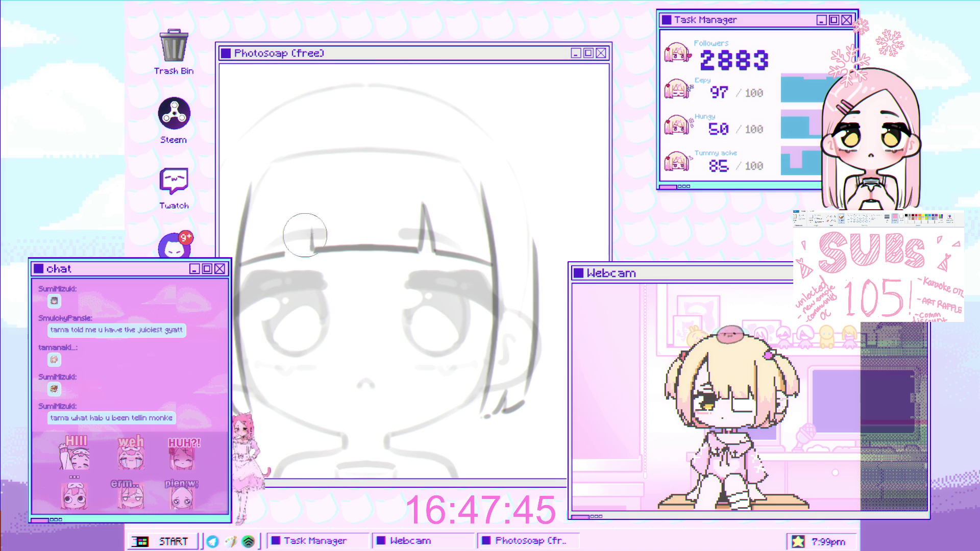
pyautogui.moveTo(301, 229); pyautogui.dragTo(306, 256)
# - Add a near-vertical mirrored bang strand down the left of the fringe
pyautogui.moveTo(292, 153); pyautogui.dragTo(281, 231)
pyautogui.hotkey('ctrl', 'z')
pyautogui.moveTo(294, 151)
pyautogui.mouseDown()
pyautogui.moveTo(278, 233)
pyautogui.moveTo(306, 246)
pyautogui.mouseUp()
pyautogui.hotkey('ctrl', 'z')
pyautogui.moveTo(298, 149); pyautogui.dragTo(294, 241)
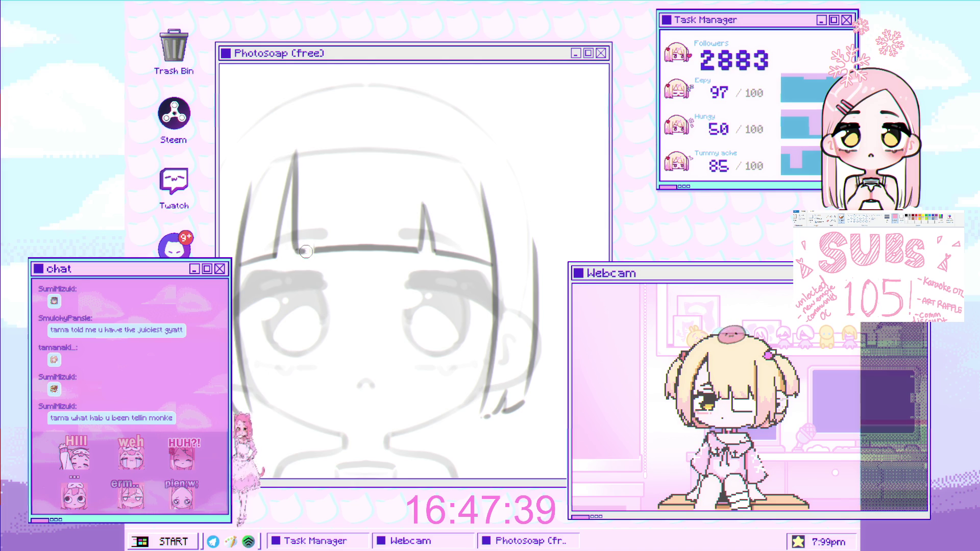
pyautogui.scroll(-2, 381, 266)
pyautogui.scroll(2, 381, 267)
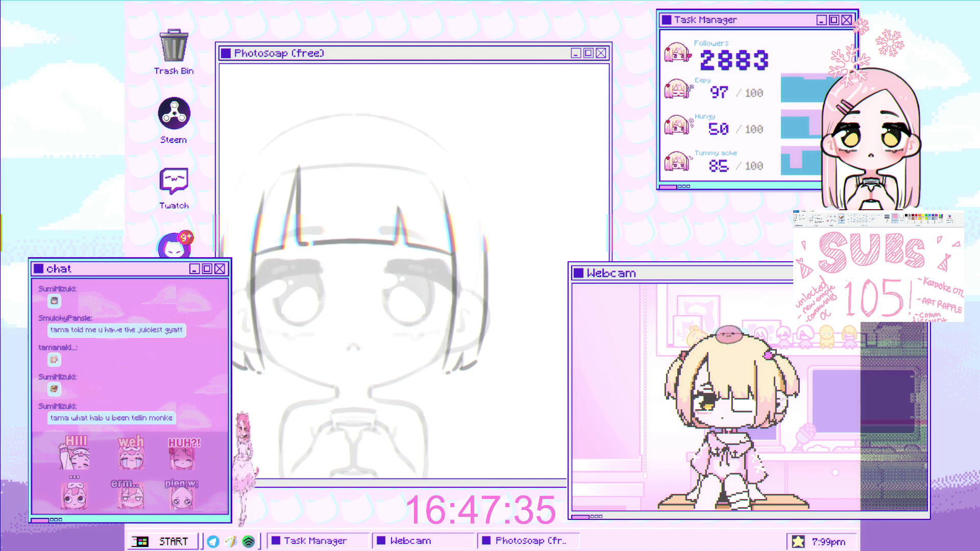
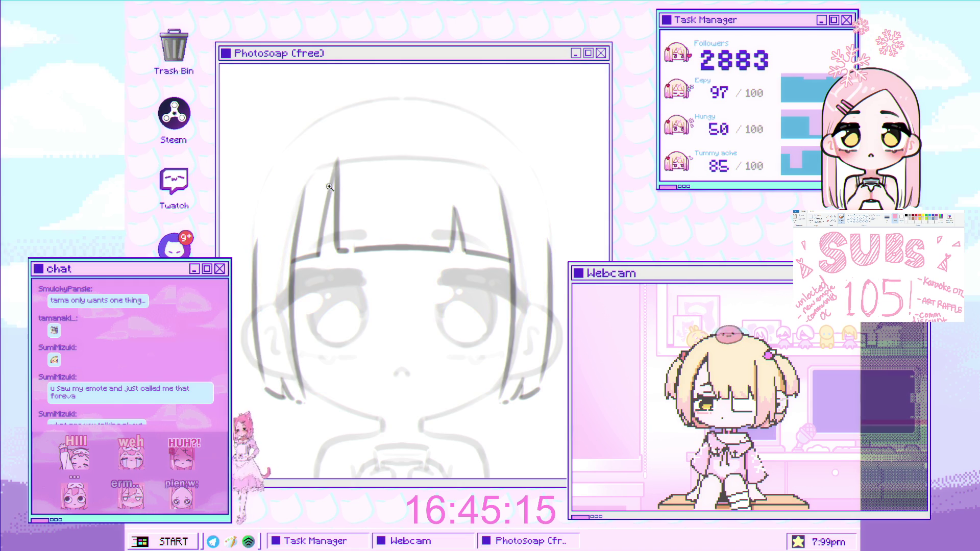
# - Zoom out and draw a long mirrored hair strand down the figure's side
pyautogui.scroll(1, 358, 181)
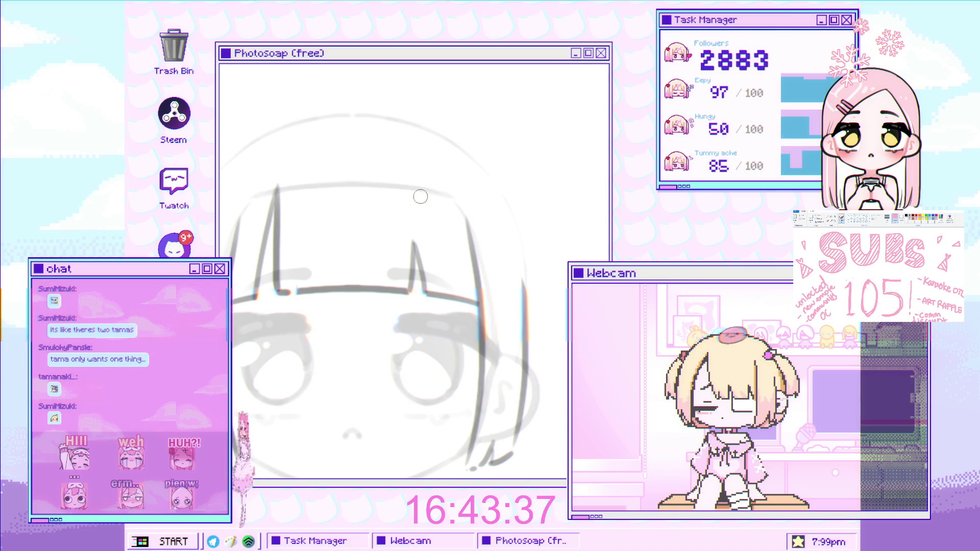
pyautogui.scroll(-1, 420, 204)
pyautogui.scroll(-1, 420, 204)
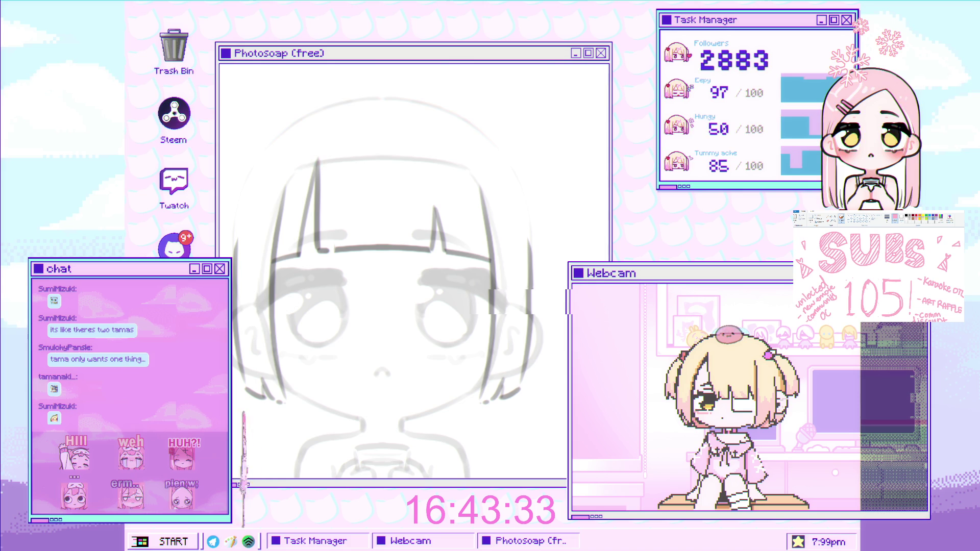
pyautogui.scroll(-2, 391, 271)
pyautogui.scroll(-1, 391, 272)
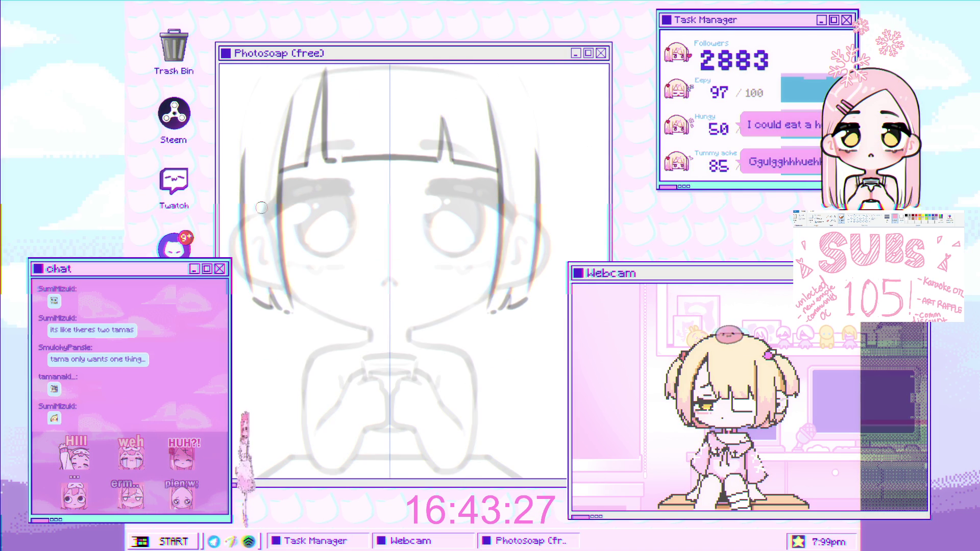
pyautogui.scroll(-2, 233, 175)
pyautogui.moveTo(234, 153); pyautogui.dragTo(234, 381)
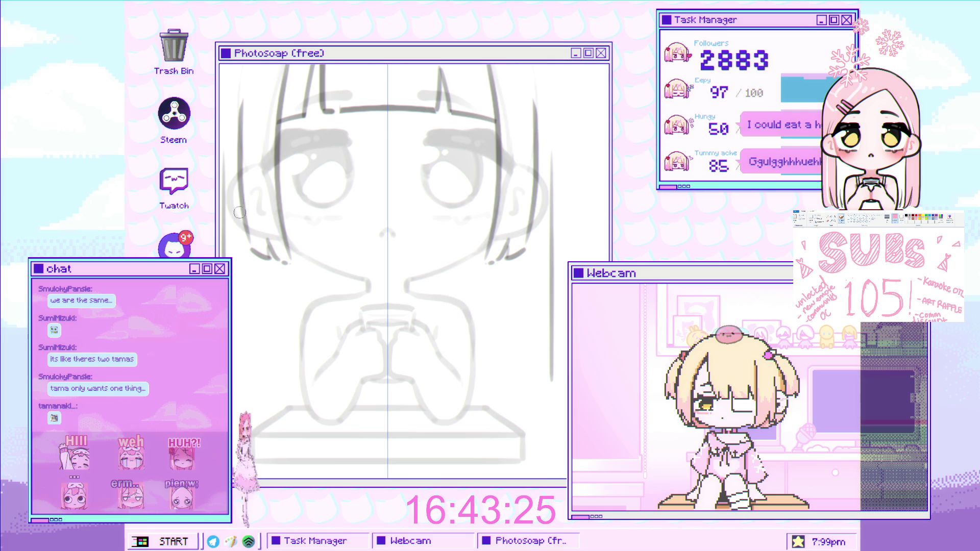
# - Redraw the side strands longer past the hands, then sketch a mirrored arc over the head
pyautogui.hotkey('ctrl', 'z')
pyautogui.moveTo(235, 153); pyautogui.dragTo(234, 383)
pyautogui.hotkey('ctrl', 'z')
pyautogui.moveTo(235, 171); pyautogui.dragTo(234, 391)
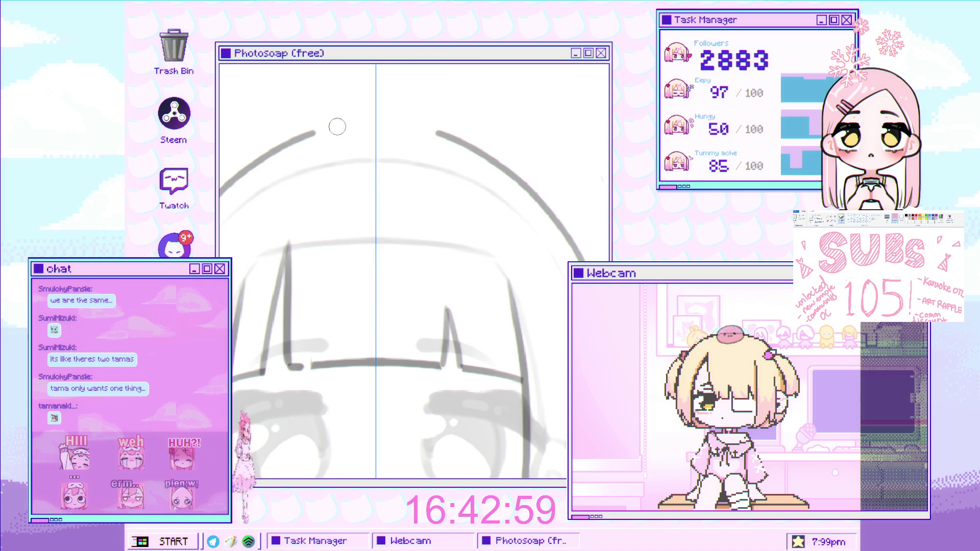
pyautogui.moveTo(220, 206); pyautogui.dragTo(370, 149)
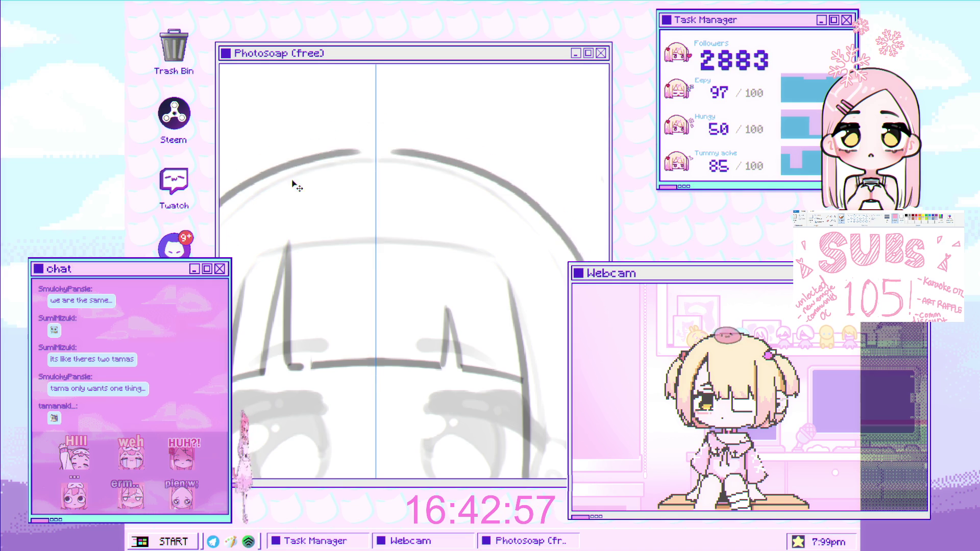
# - Replace the misplaced head arc with one drawn higher over the head
pyautogui.hotkey('ctrl', 'z')
pyautogui.moveTo(221, 194); pyautogui.dragTo(368, 124)
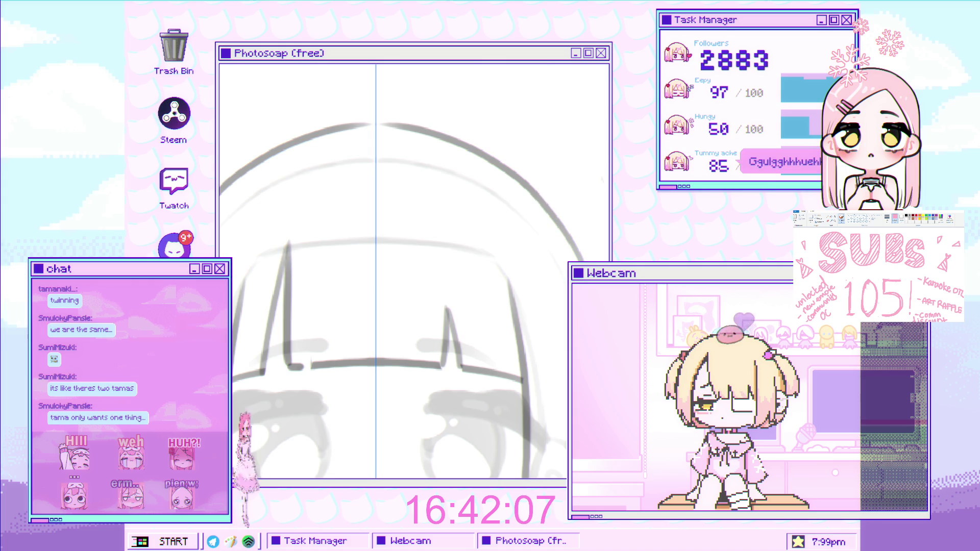
# - Select the upper head outline, nudge it down and stretch it slightly
pyautogui.click(321, 132)
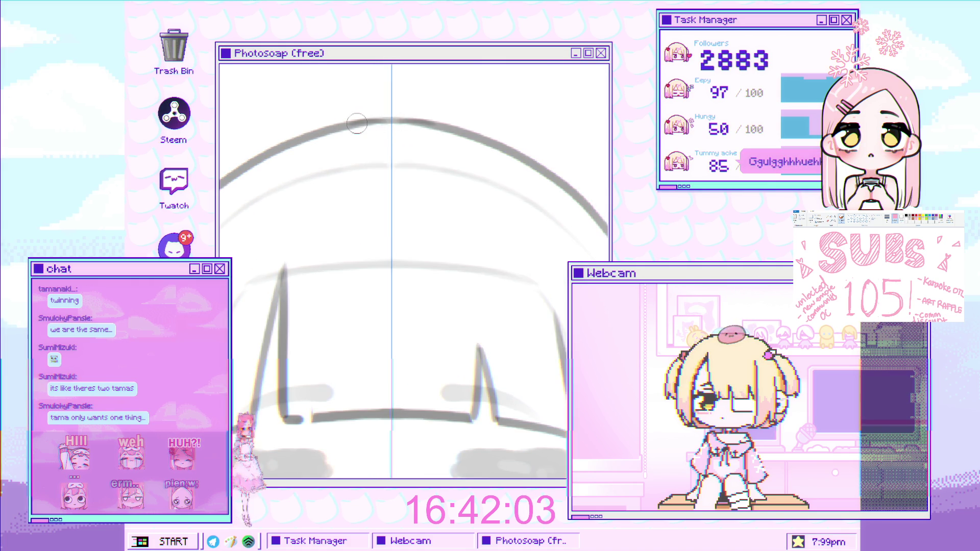
pyautogui.moveTo(262, 214); pyautogui.dragTo(365, 136)
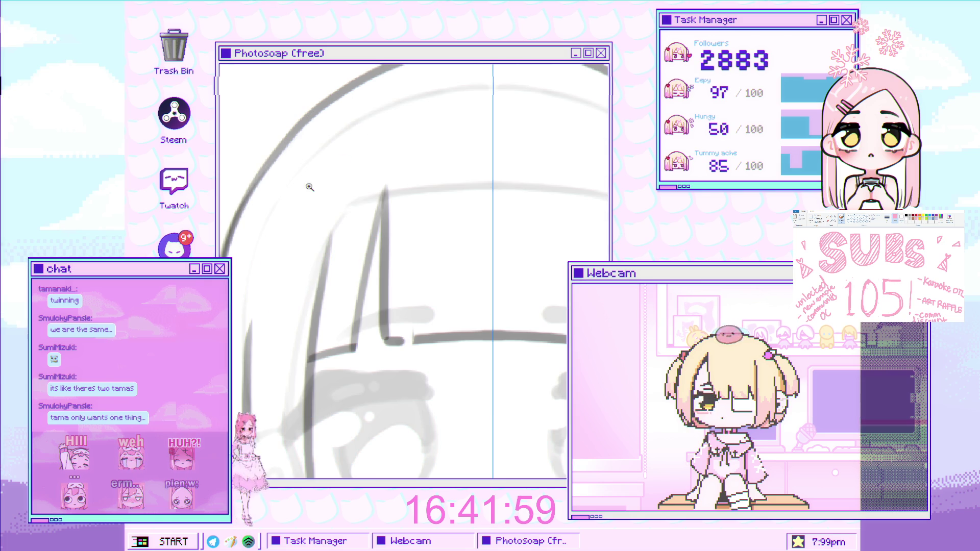
pyautogui.scroll(-3, 334, 163)
pyautogui.scroll(2, 353, 163)
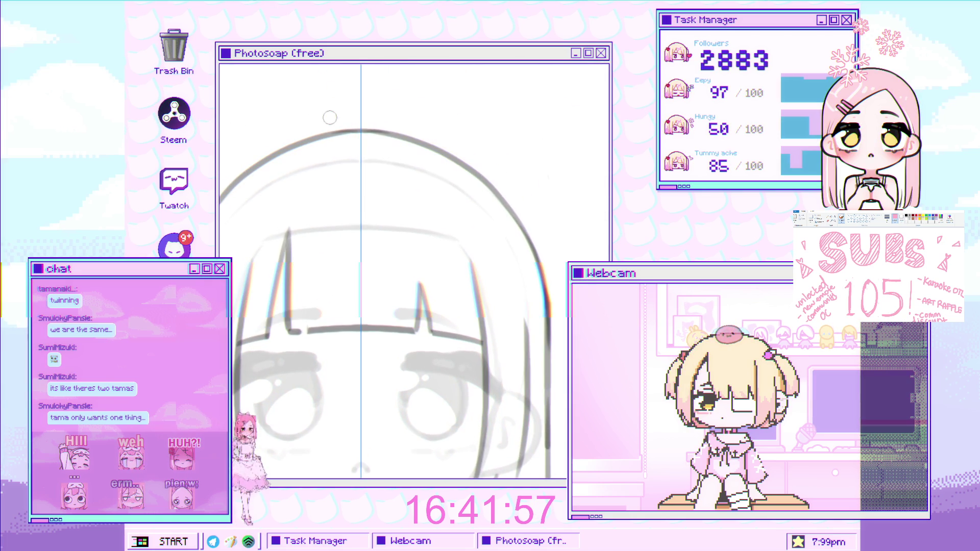
pyautogui.press('m')
pyautogui.moveTo(224, 67); pyautogui.dragTo(547, 275)
pyautogui.hotkey('ctrl', 't')
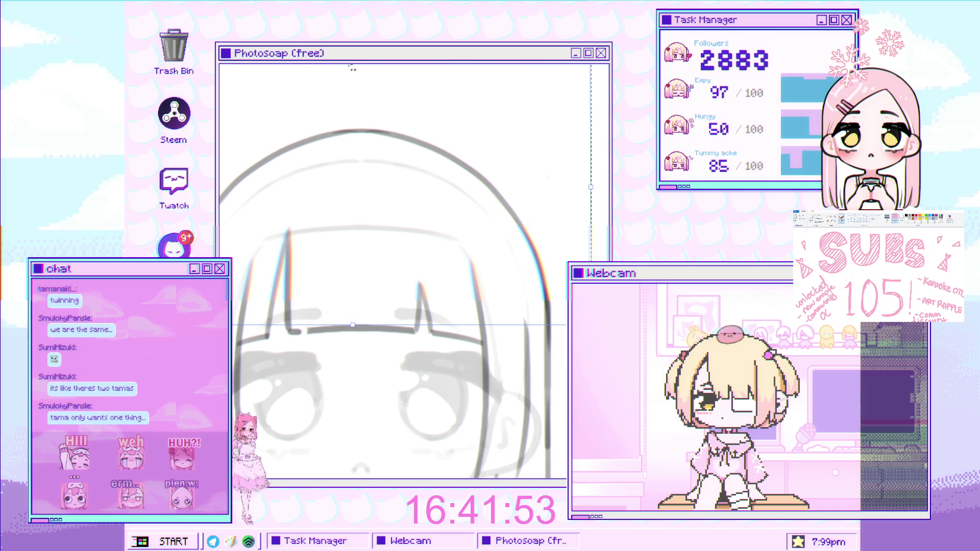
pyautogui.press('Down')
pyautogui.press('Down')
pyautogui.press('Down')
pyautogui.press('Down')
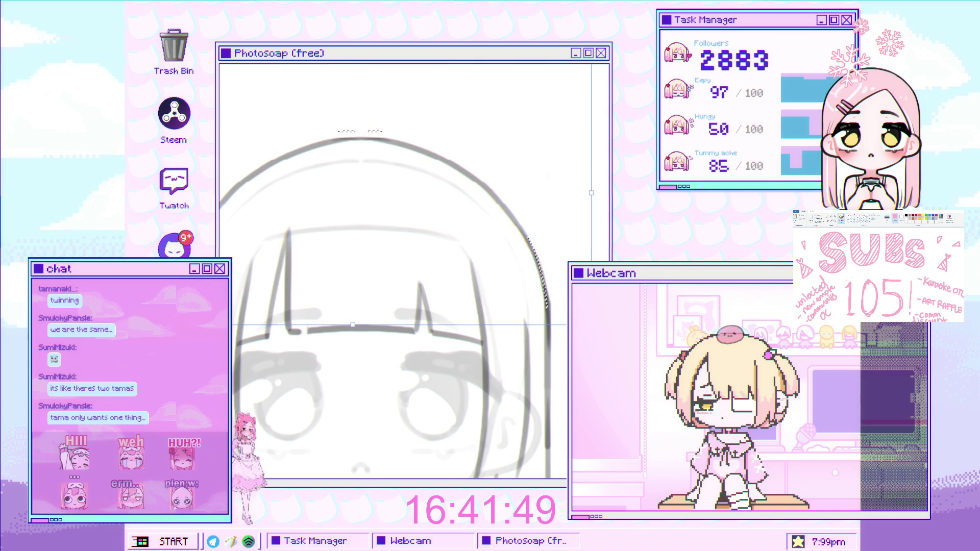
pyautogui.scroll(-3, 350, 196)
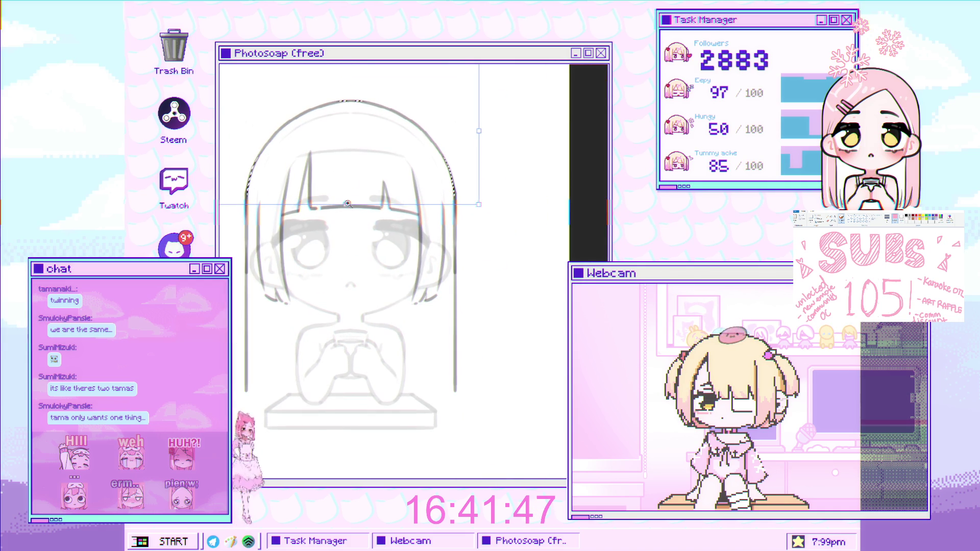
pyautogui.moveTo(346, 205); pyautogui.dragTo(346, 209)
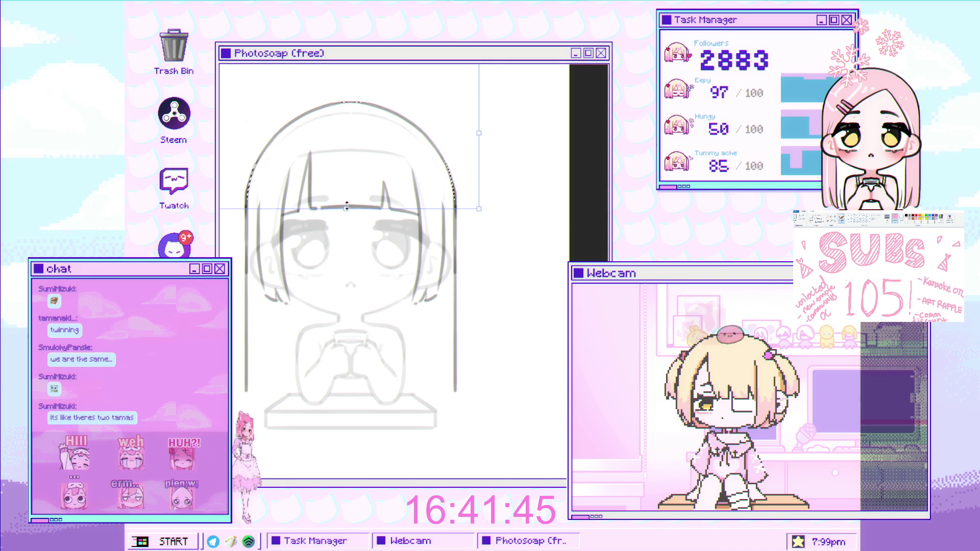
pyautogui.press('Return')
# - Redraw the mirrored crown arc several times until it reaches higher over the head
pyautogui.scroll(3, 350, 171)
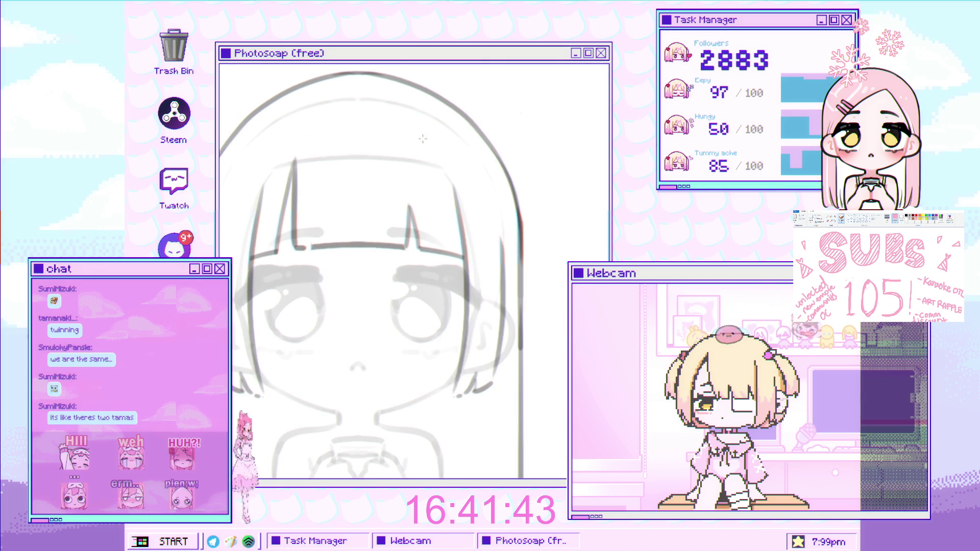
pyautogui.scroll(1, 502, 161)
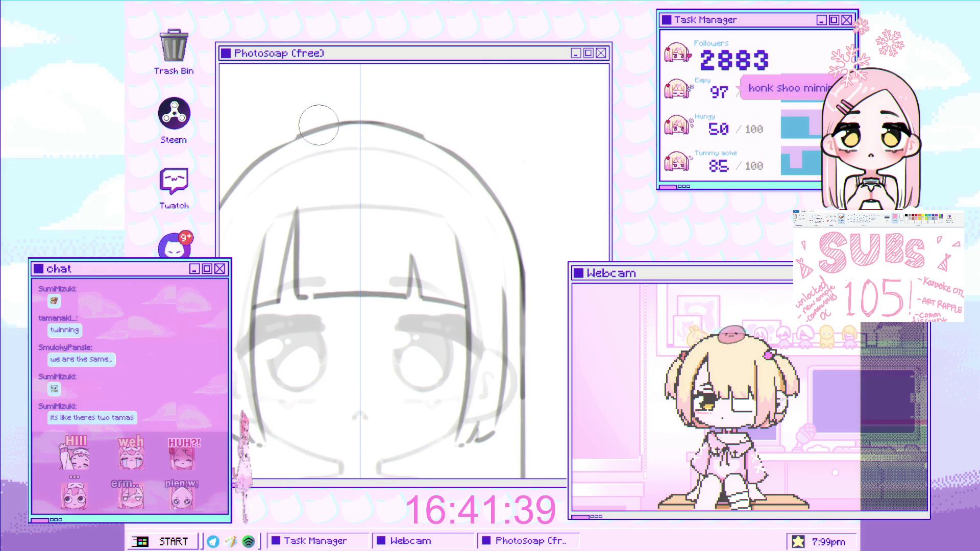
pyautogui.scroll(3, 289, 149)
pyautogui.hotkey('ctrl', 'z')
pyautogui.moveTo(248, 159)
pyautogui.mouseDown()
pyautogui.moveTo(386, 113)
pyautogui.moveTo(394, 121)
pyautogui.mouseUp()
pyautogui.hotkey('ctrl', 'z')
pyautogui.moveTo(261, 156); pyautogui.dragTo(381, 117)
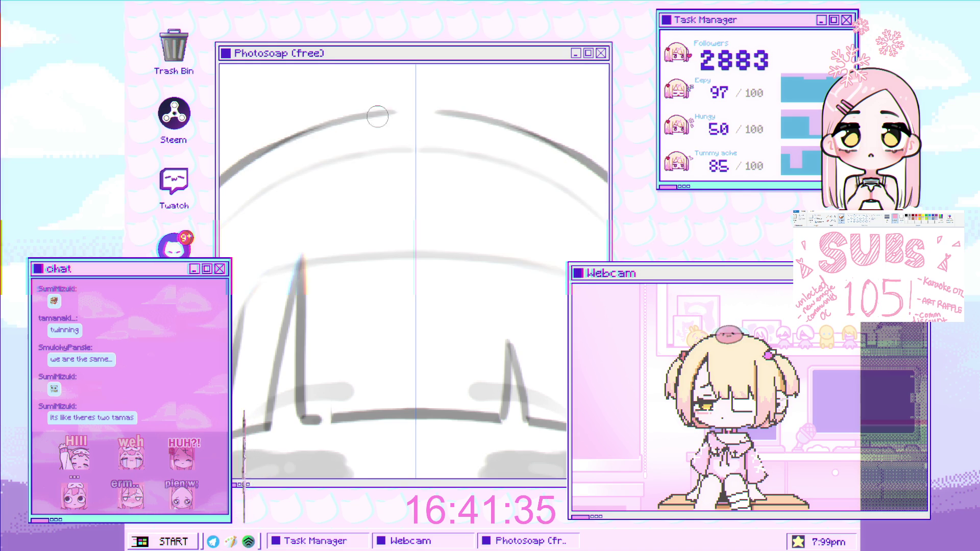
pyautogui.moveTo(260, 153); pyautogui.dragTo(386, 107)
pyautogui.hotkey('ctrl', 'z')
pyautogui.hotkey('ctrl', 'z')
pyautogui.moveTo(260, 153); pyautogui.dragTo(402, 107)
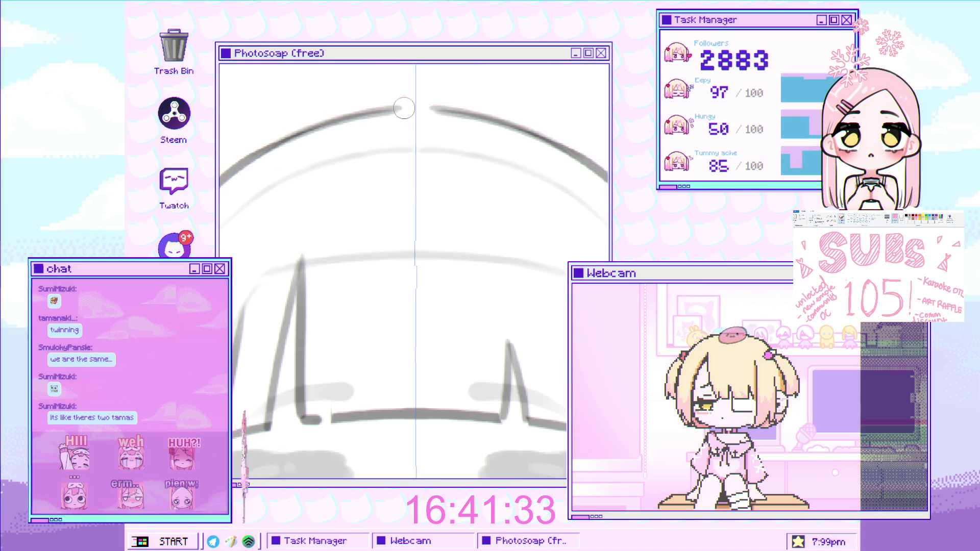
pyautogui.scroll(-5, 298, 203)
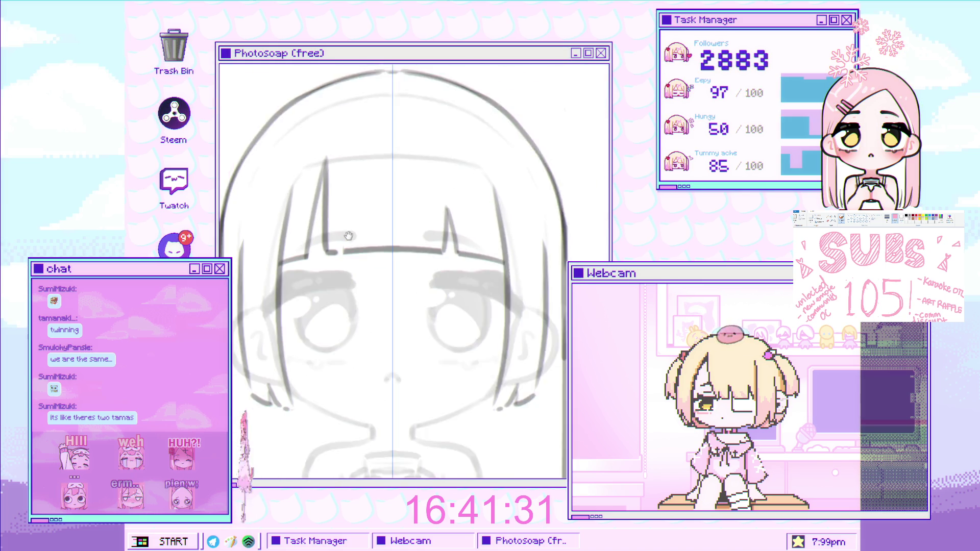
# - Draw another mirrored pair of vertical hair lines down both sides of the figure
pyautogui.scroll(2, 299, 202)
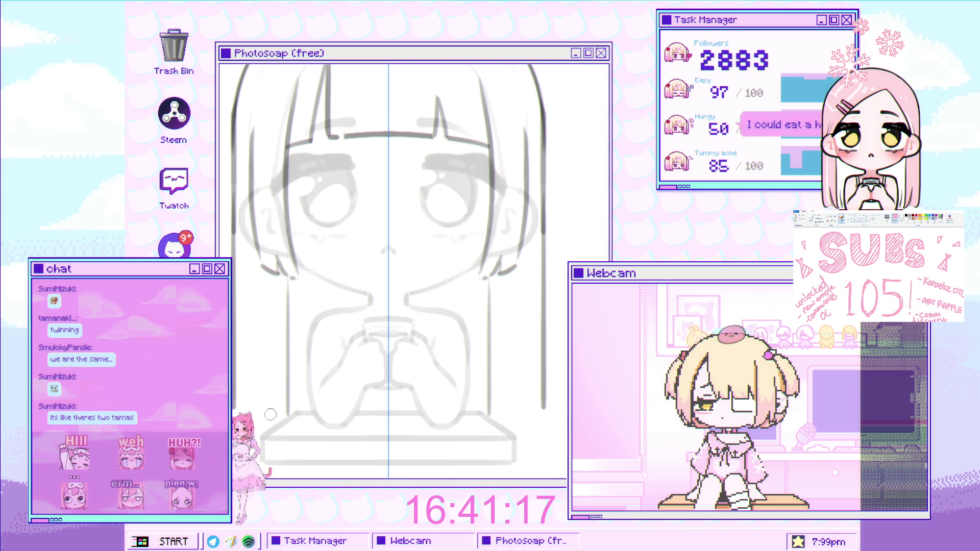
pyautogui.moveTo(282, 270); pyautogui.dragTo(279, 412)
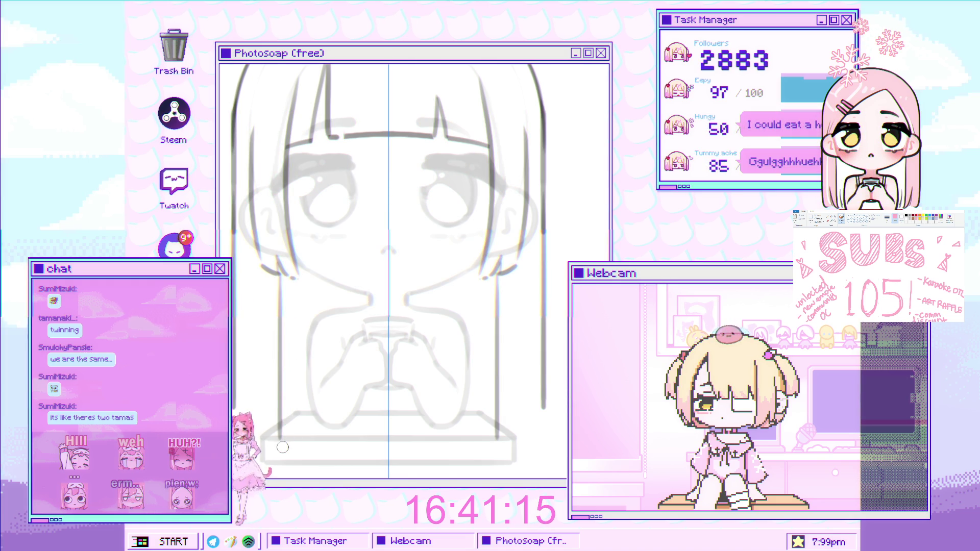
pyautogui.scroll(-5, 332, 302)
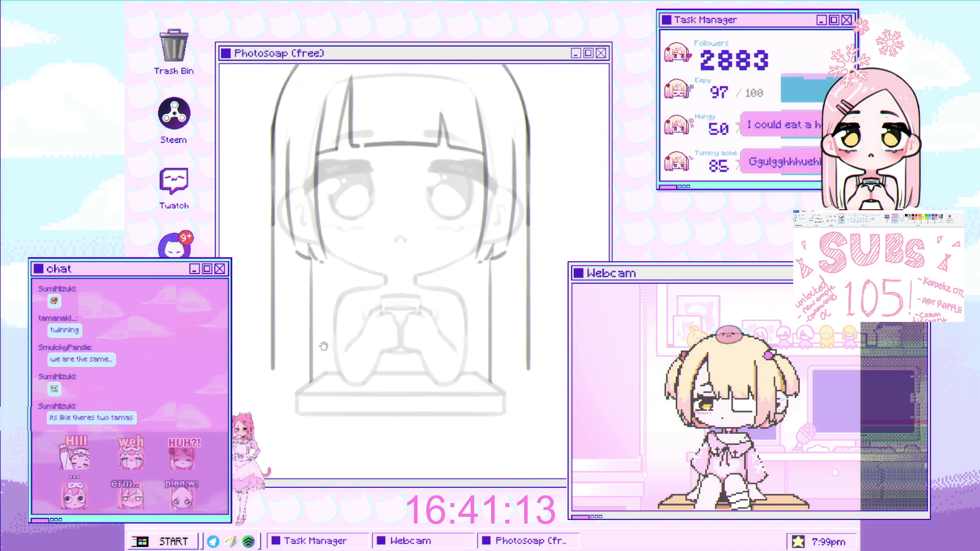
pyautogui.scroll(3, 357, 286)
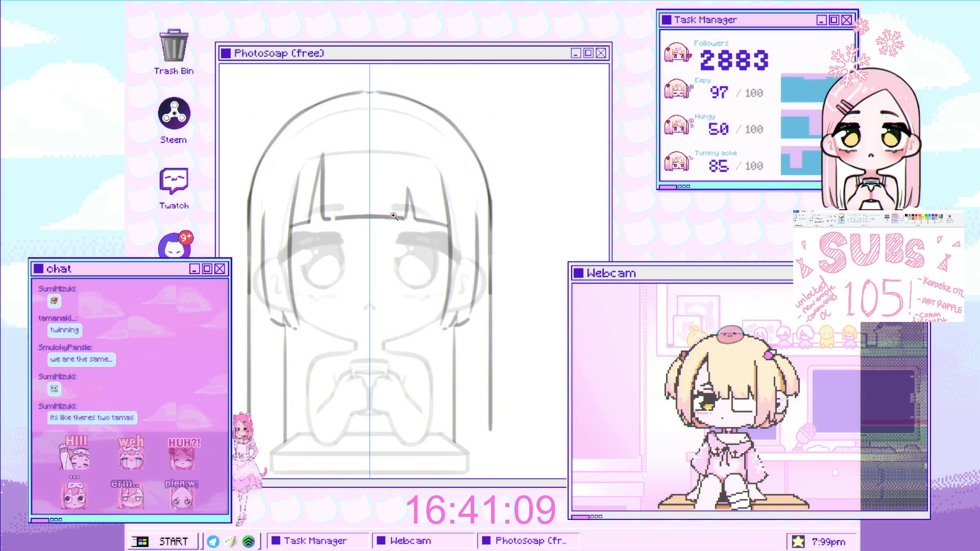
pyautogui.scroll(2, 406, 250)
pyautogui.scroll(-2, 407, 231)
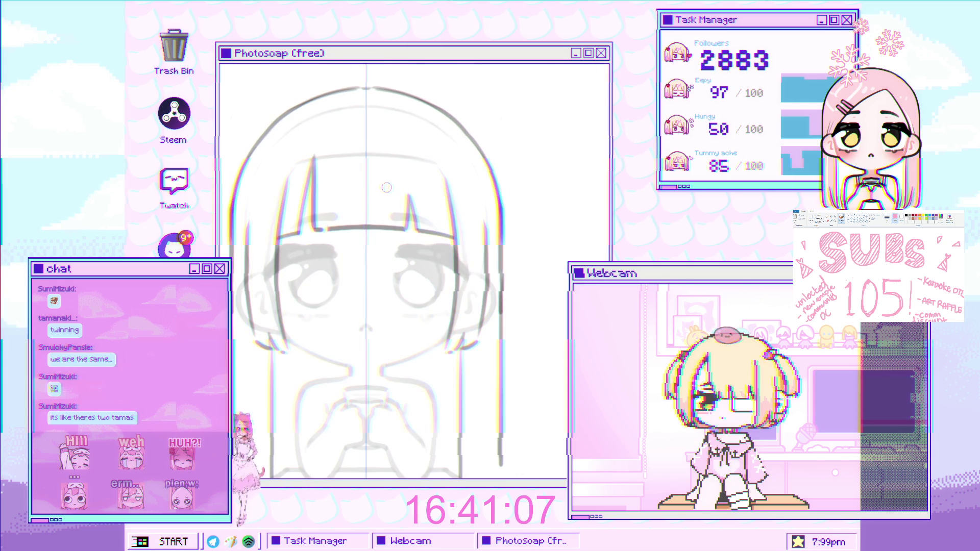
pyautogui.scroll(1, 357, 237)
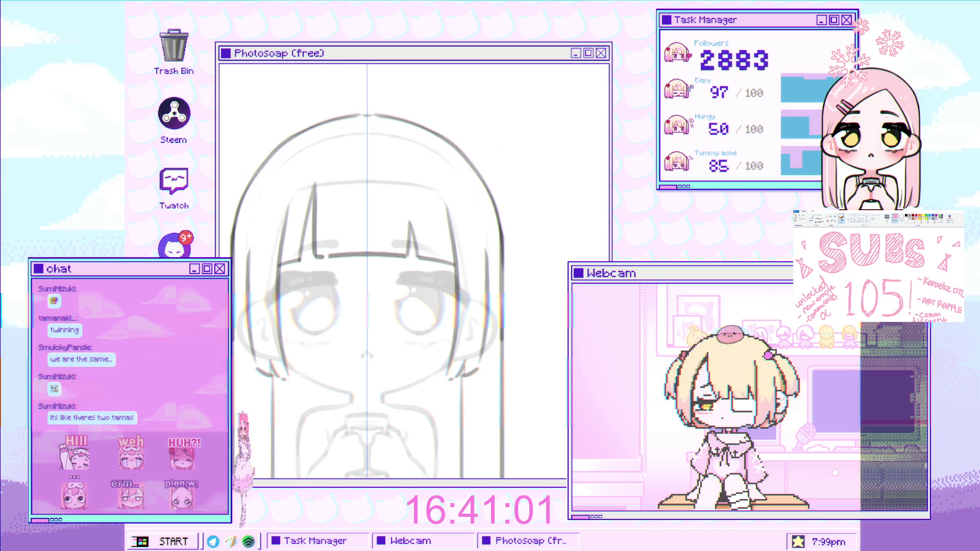
pyautogui.scroll(1, 331, 259)
pyautogui.scroll(1, 331, 259)
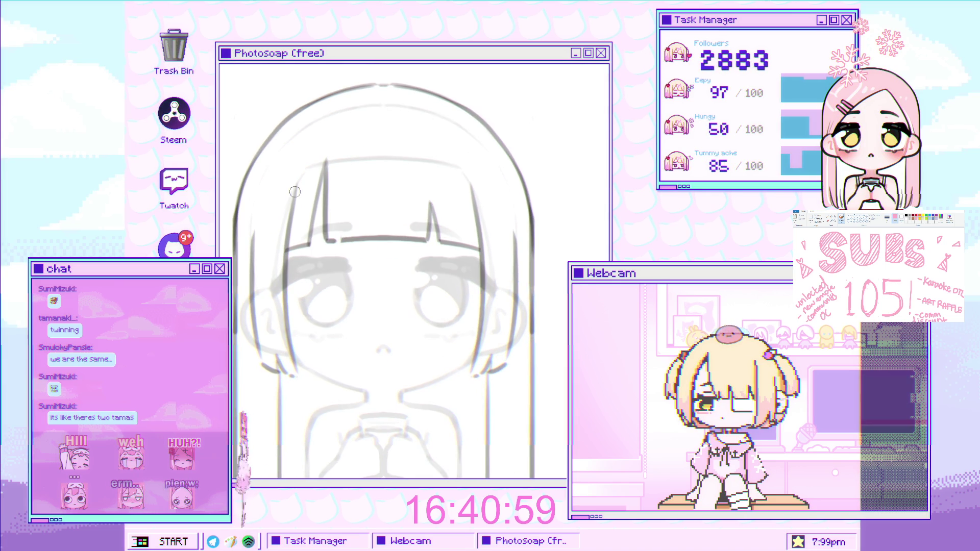
pyautogui.scroll(2, 302, 219)
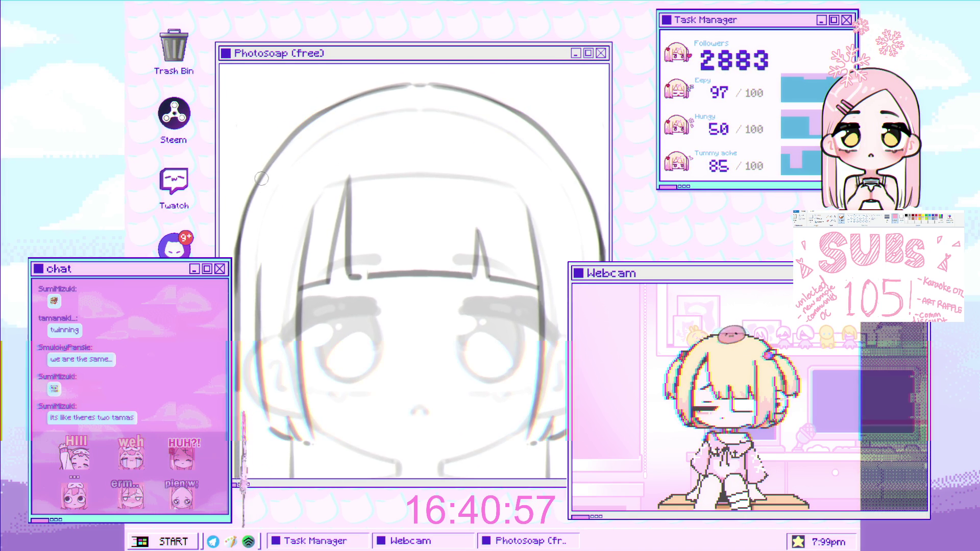
pyautogui.scroll(3, 271, 180)
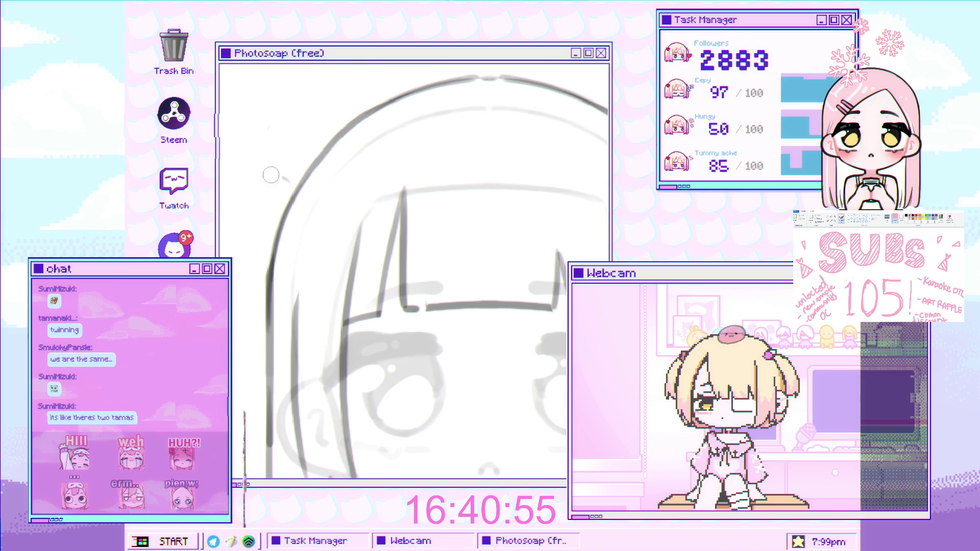
pyautogui.scroll(-3, 307, 235)
pyautogui.scroll(3, 312, 214)
pyautogui.moveTo(308, 199); pyautogui.dragTo(284, 276)
pyautogui.hotkey('ctrl', 'z')
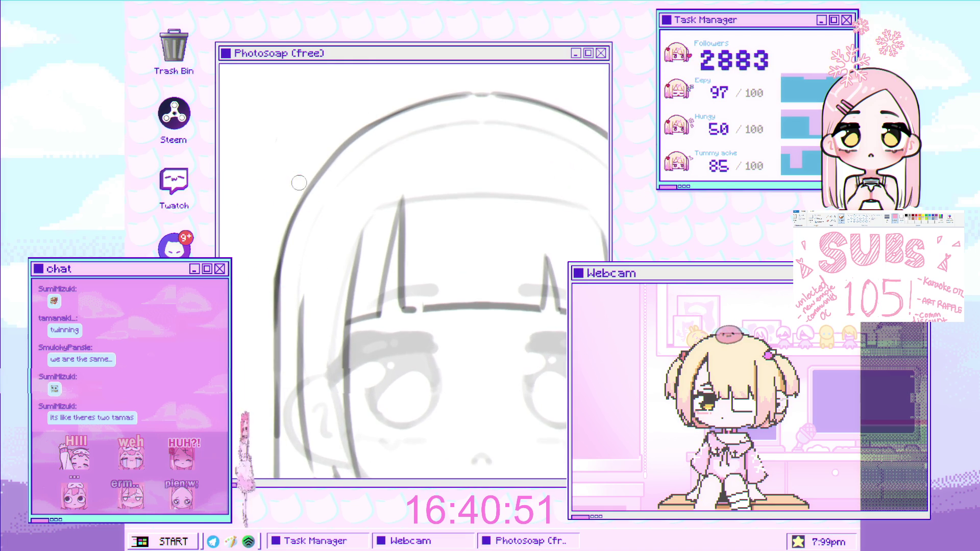
pyautogui.scroll(2, 286, 205)
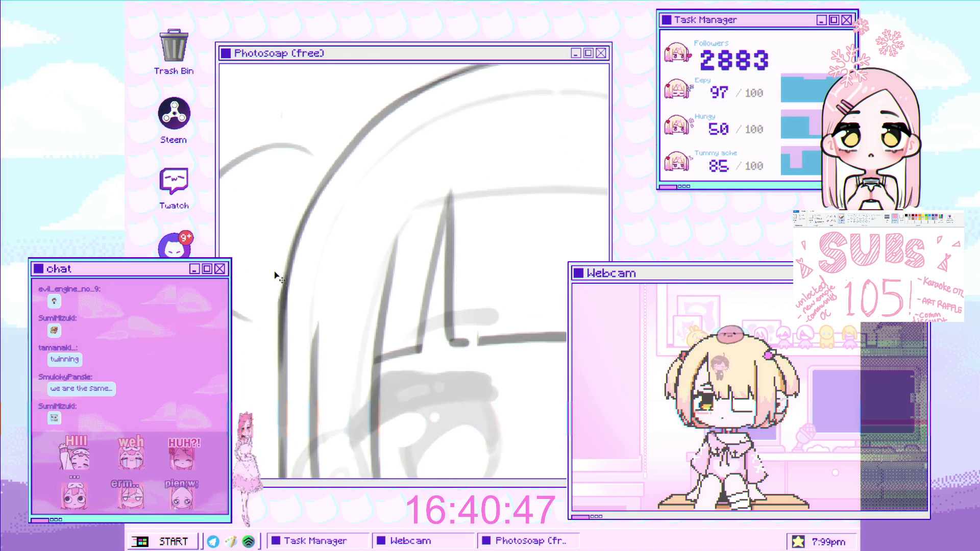
pyautogui.scroll(-3, 255, 292)
pyautogui.scroll(2, 255, 293)
pyautogui.press('r')
pyautogui.moveTo(459, 168); pyautogui.dragTo(470, 171)
pyautogui.scroll(2, 339, 216)
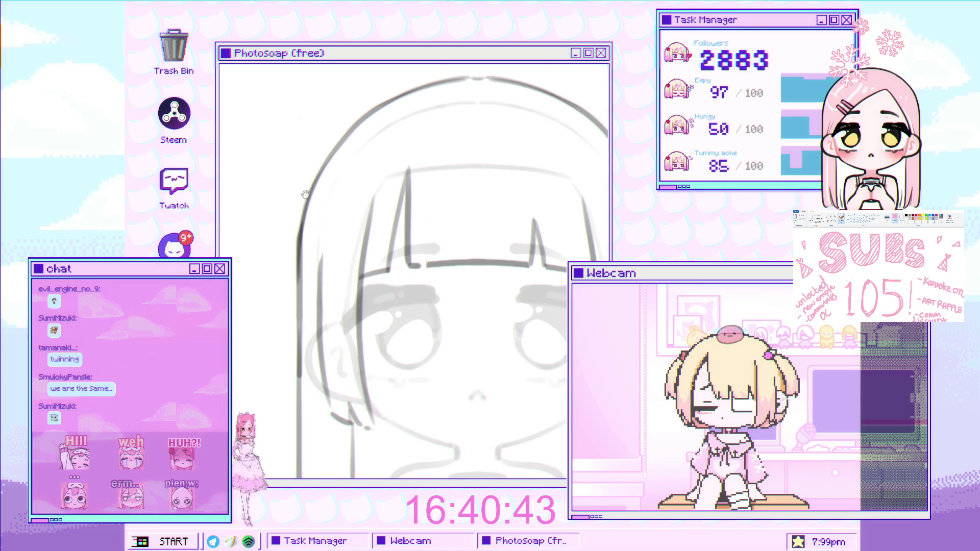
pyautogui.scroll(1, 339, 216)
pyautogui.scroll(-2, 338, 216)
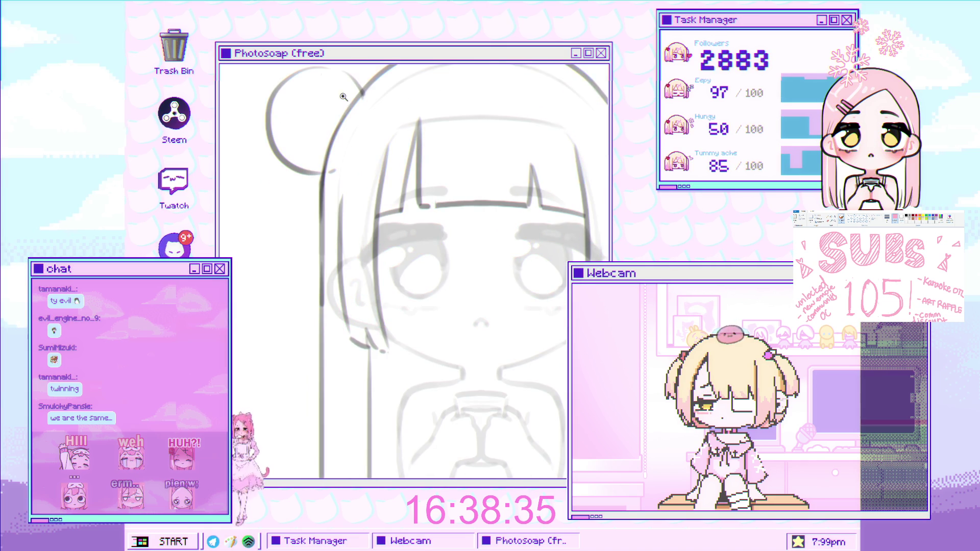
# - Draw a long vertical hair strand left of the head, redrawing it longer
pyautogui.hotkey('ctrl', '0')
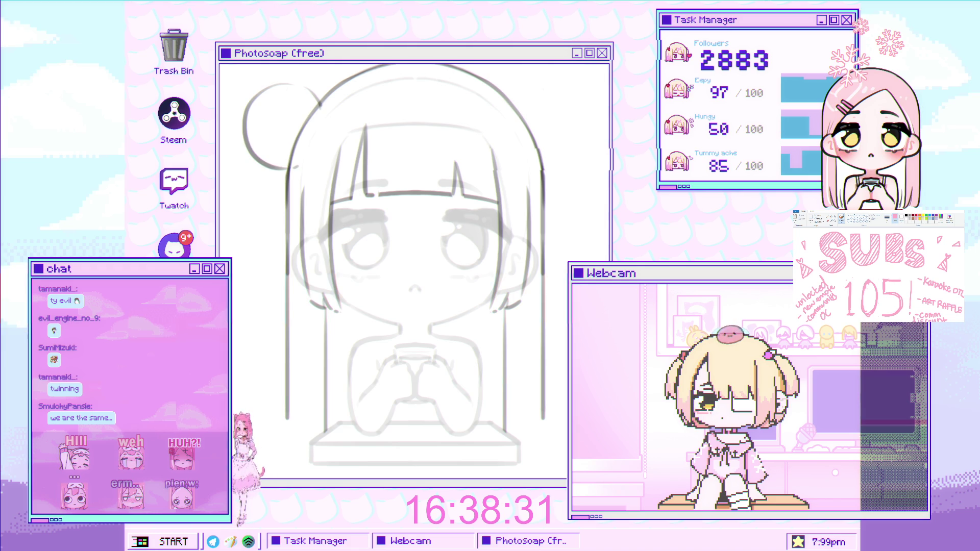
pyautogui.scroll(1, 280, 172)
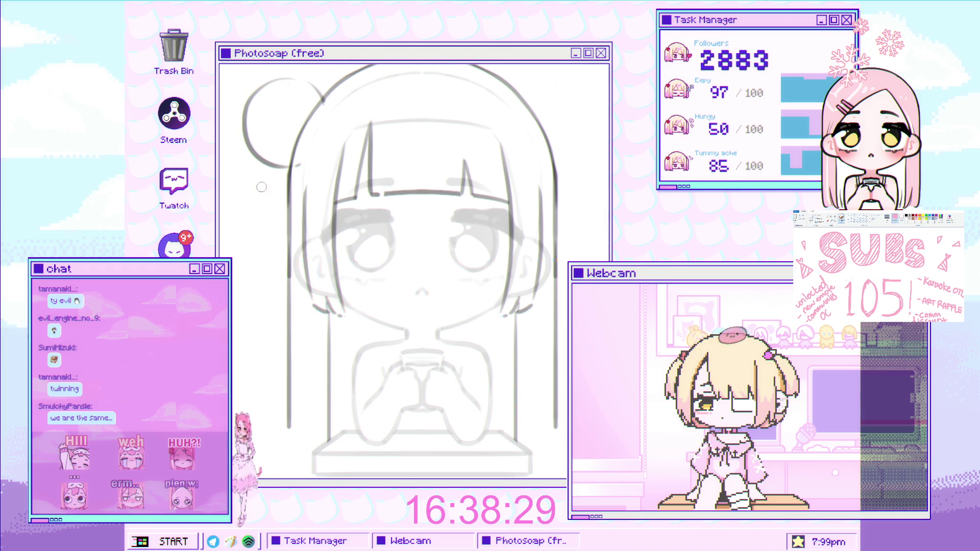
pyautogui.moveTo(259, 166); pyautogui.dragTo(257, 329)
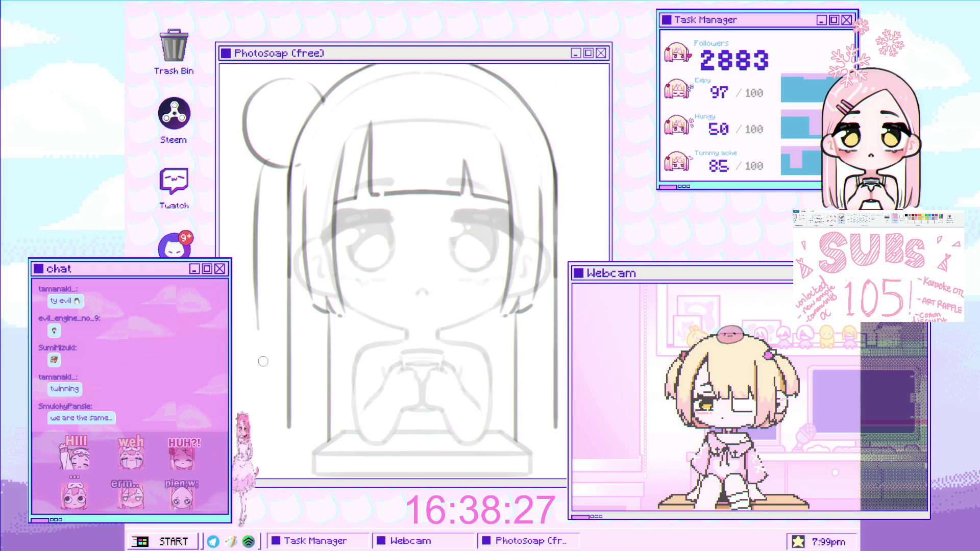
pyautogui.scroll(1, 274, 173)
pyautogui.hotkey('ctrl', 'z')
pyautogui.moveTo(260, 159); pyautogui.dragTo(257, 377)
pyautogui.hotkey('ctrl', 'z')
pyautogui.moveTo(251, 166); pyautogui.dragTo(250, 392)
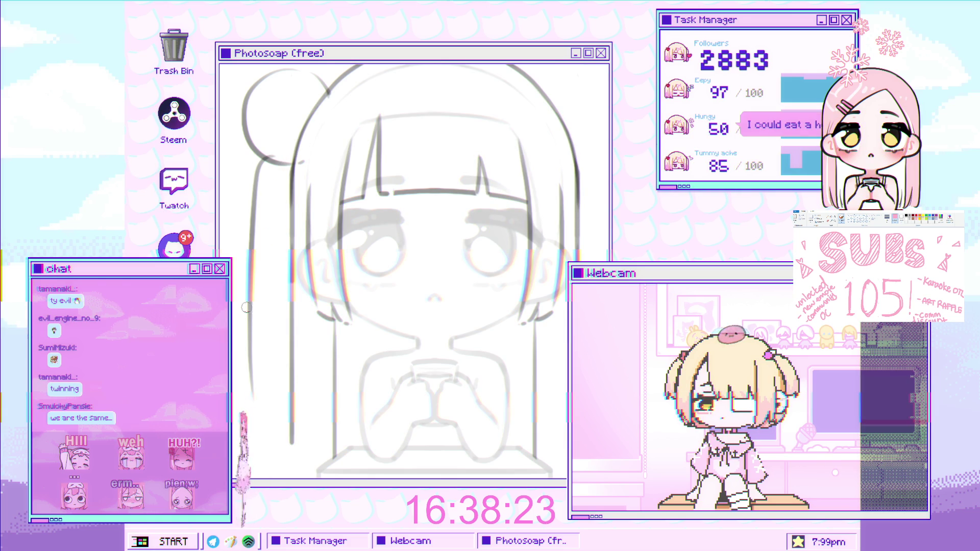
# - Add a second long strand beside it running down past the hands
pyautogui.scroll(-1, 304, 173)
pyautogui.scroll(1, 304, 174)
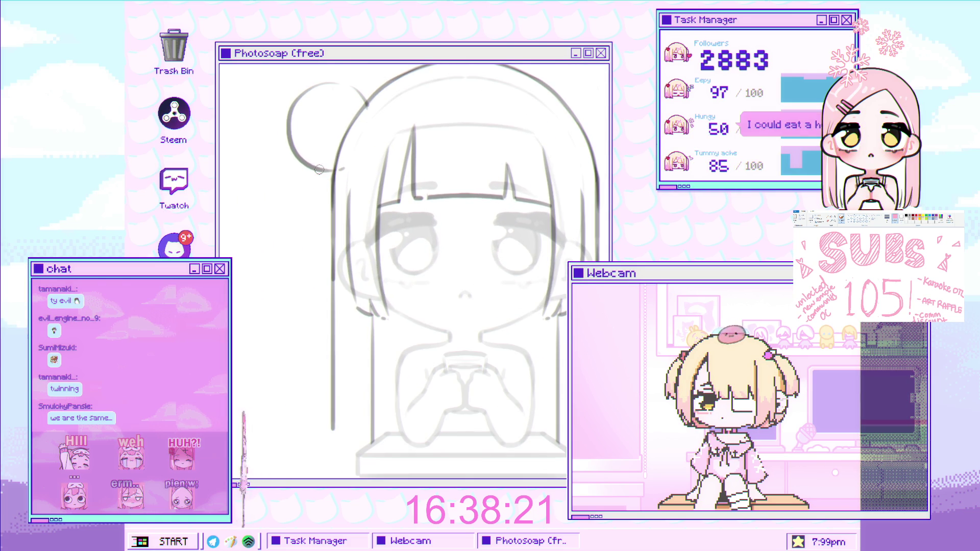
pyautogui.moveTo(292, 176); pyautogui.dragTo(286, 394)
pyautogui.hotkey('ctrl', 'z')
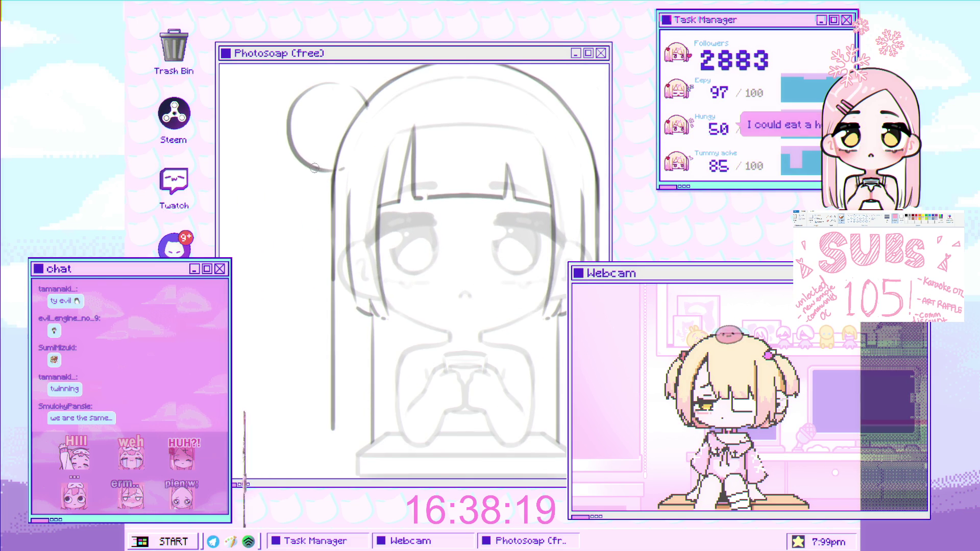
pyautogui.moveTo(286, 171); pyautogui.dragTo(284, 382)
pyautogui.scroll(-1, 302, 253)
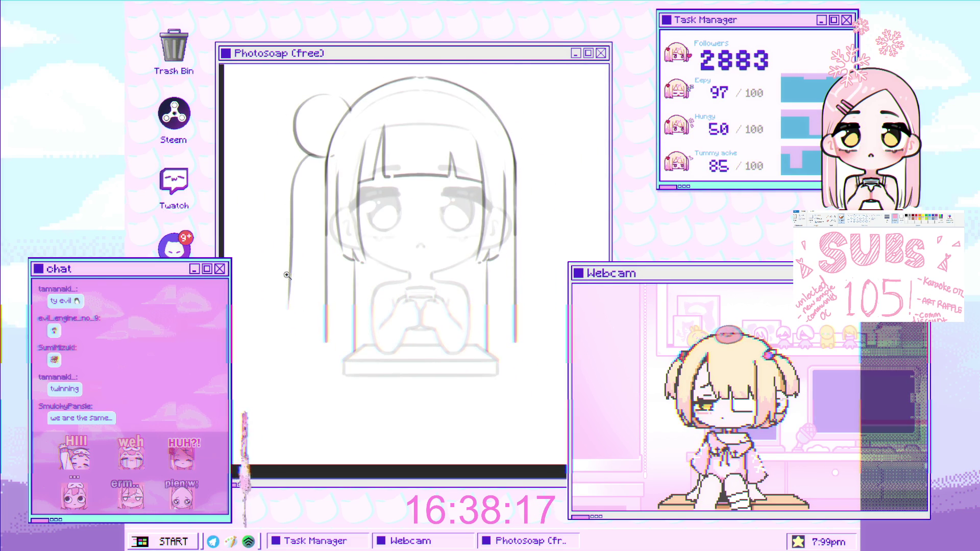
pyautogui.scroll(1, 285, 276)
# - Curve the strand's bottom end so it sweeps further down
pyautogui.moveTo(294, 313); pyautogui.dragTo(306, 346)
pyautogui.moveTo(301, 303)
pyautogui.mouseDown()
pyautogui.moveTo(325, 355)
pyautogui.moveTo(271, 352)
pyautogui.mouseUp()
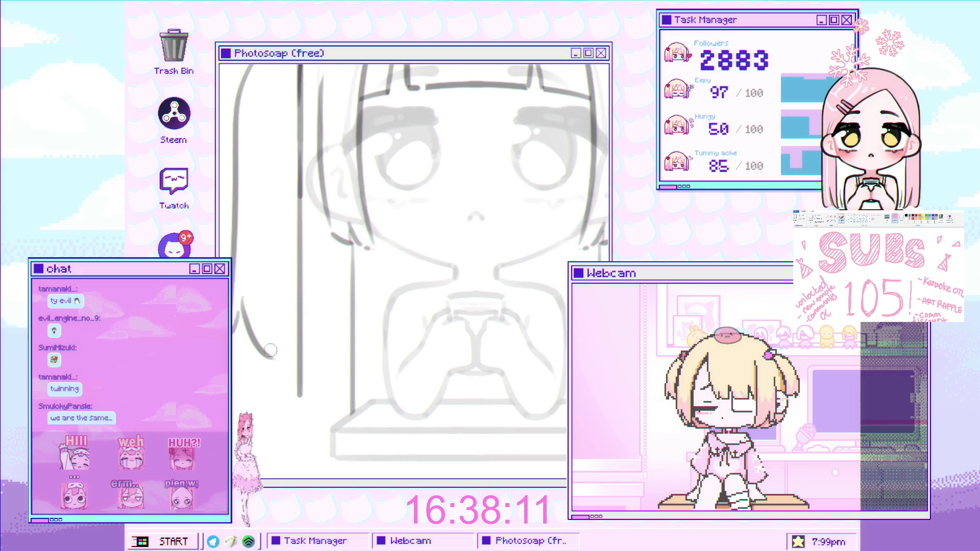
pyautogui.moveTo(242, 294); pyautogui.dragTo(275, 365)
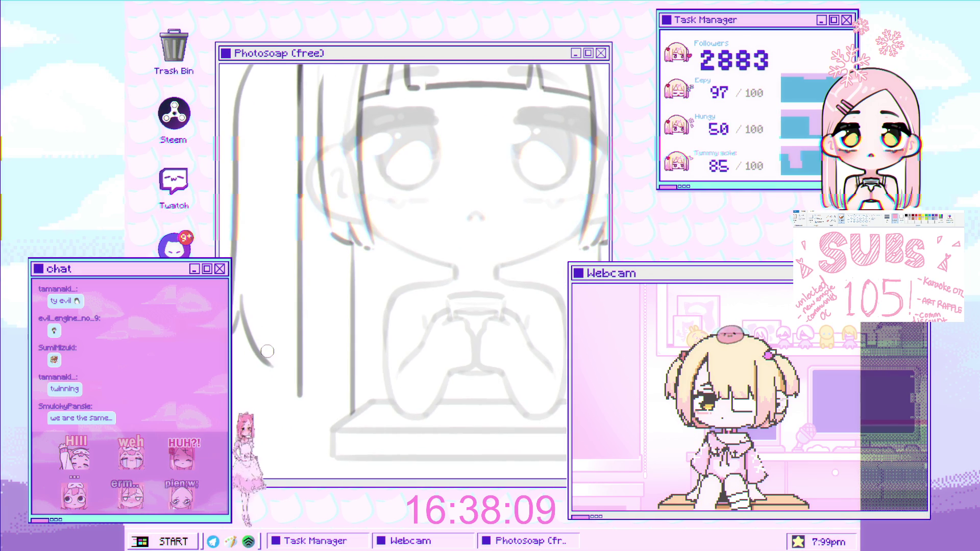
pyautogui.scroll(-3, 306, 331)
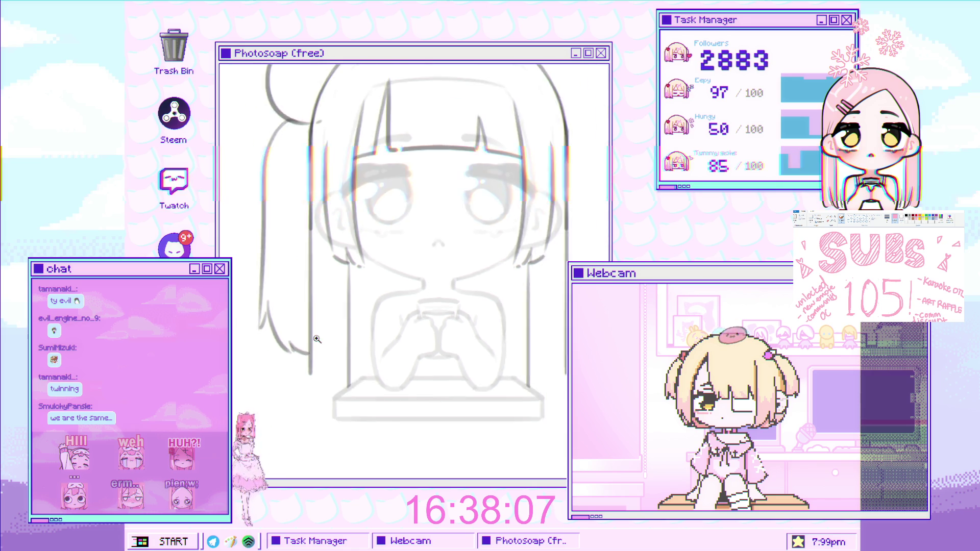
pyautogui.moveTo(332, 306); pyautogui.dragTo(383, 262)
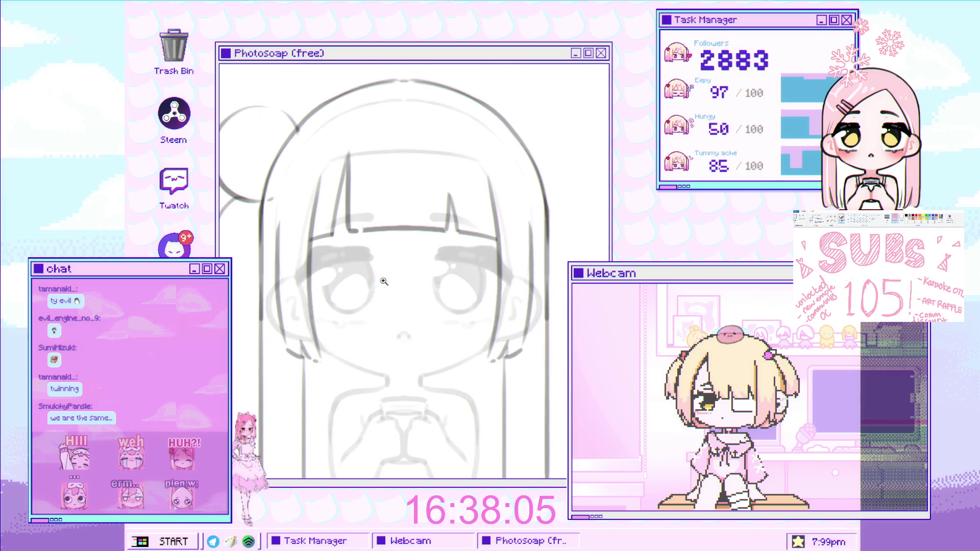
pyautogui.scroll(1, 383, 262)
pyautogui.scroll(1, 383, 262)
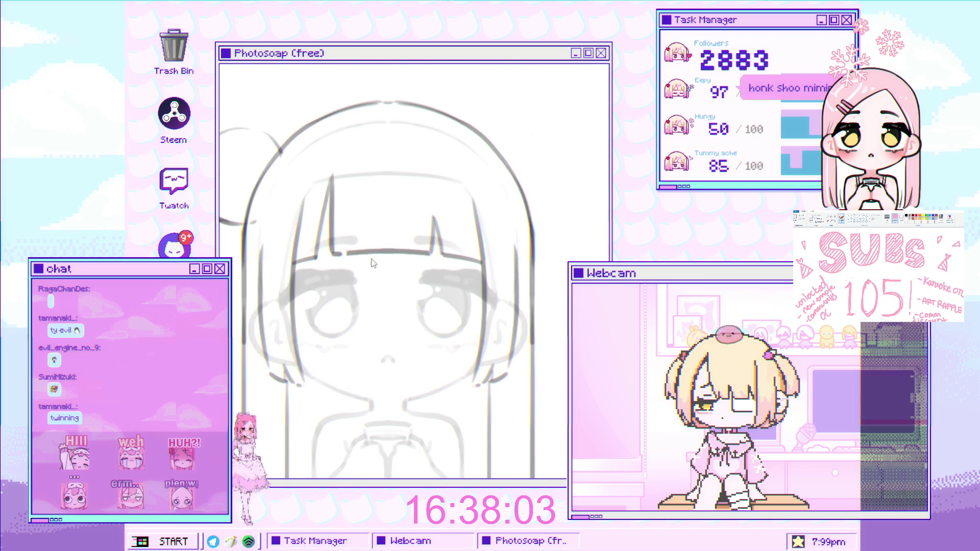
pyautogui.scroll(1, 378, 273)
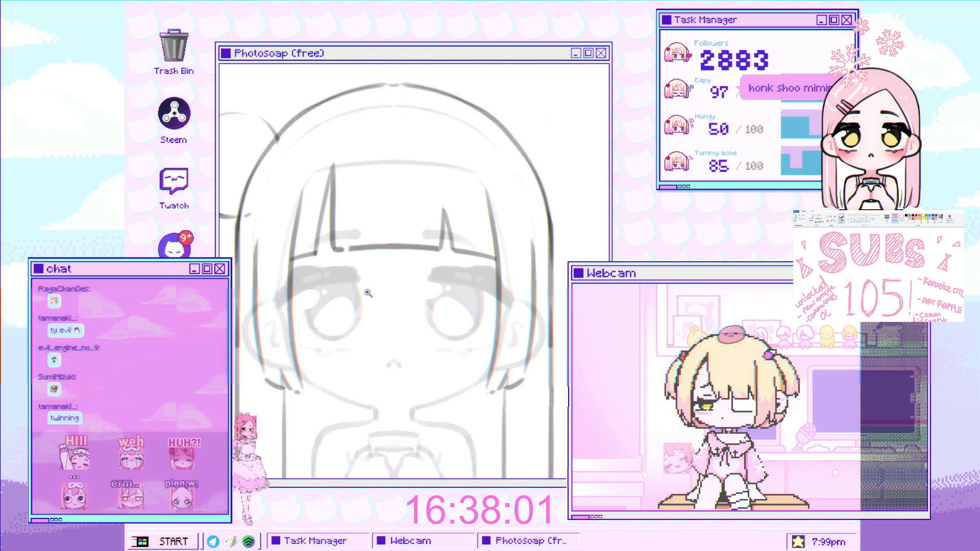
pyautogui.scroll(1, 378, 274)
pyautogui.scroll(-2, 377, 274)
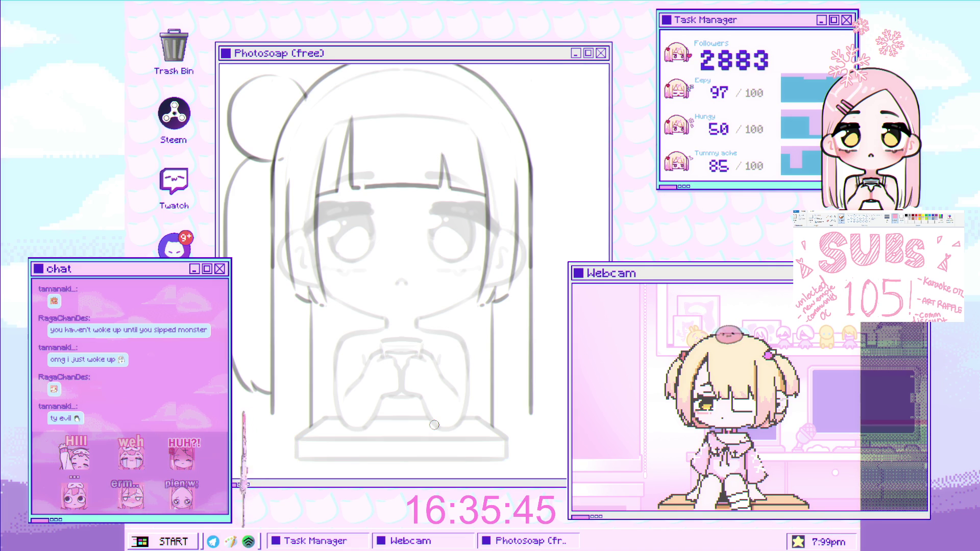
# - Add a small stroke where the side bun joins the head, working in a rotated view
pyautogui.scroll(2, 270, 163)
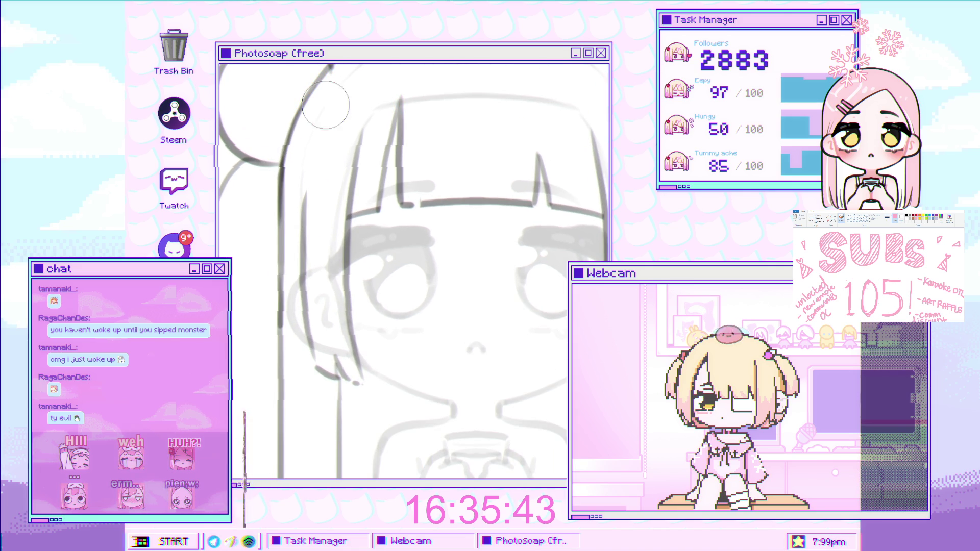
pyautogui.scroll(-3, 345, 205)
pyautogui.scroll(3, 344, 204)
pyautogui.scroll(1, 343, 207)
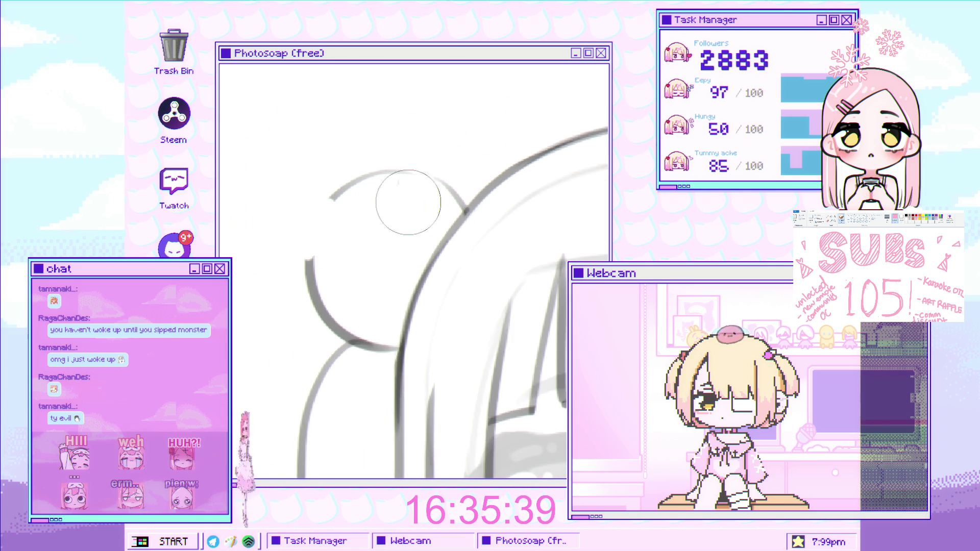
pyautogui.moveTo(389, 205); pyautogui.dragTo(351, 219)
pyautogui.moveTo(303, 277); pyautogui.dragTo(305, 266)
pyautogui.hotkey('ctrl', 'z')
pyautogui.hotkey('ctrl', '0')
pyautogui.moveTo(496, 191); pyautogui.dragTo(445, 234)
pyautogui.scroll(2, 470, 219)
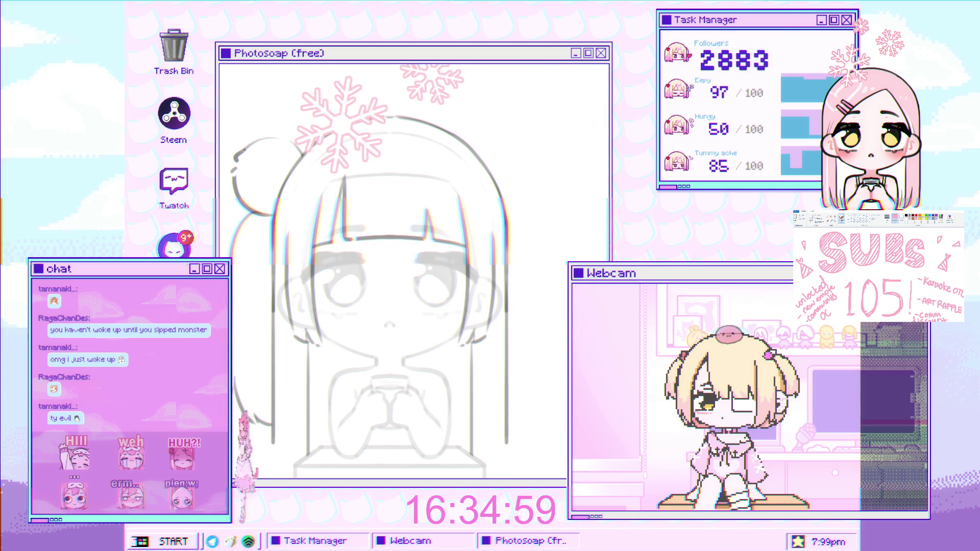
pyautogui.scroll(1, 301, 286)
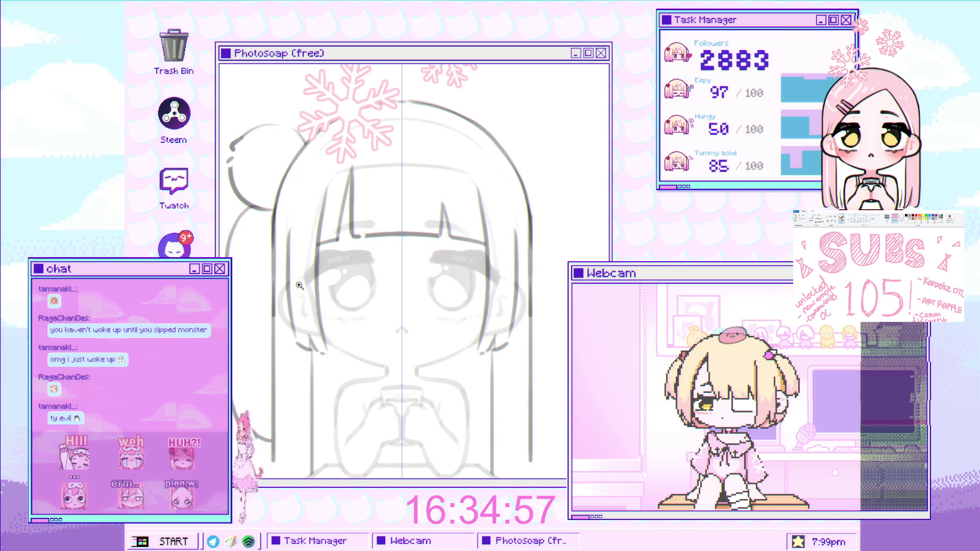
pyautogui.scroll(1, 301, 286)
pyautogui.scroll(1, 357, 230)
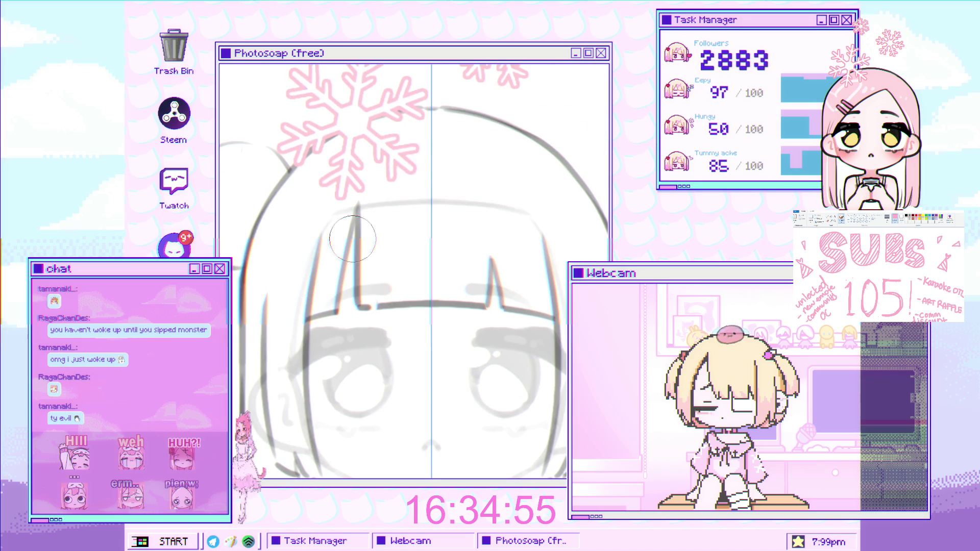
pyautogui.scroll(-2, 349, 230)
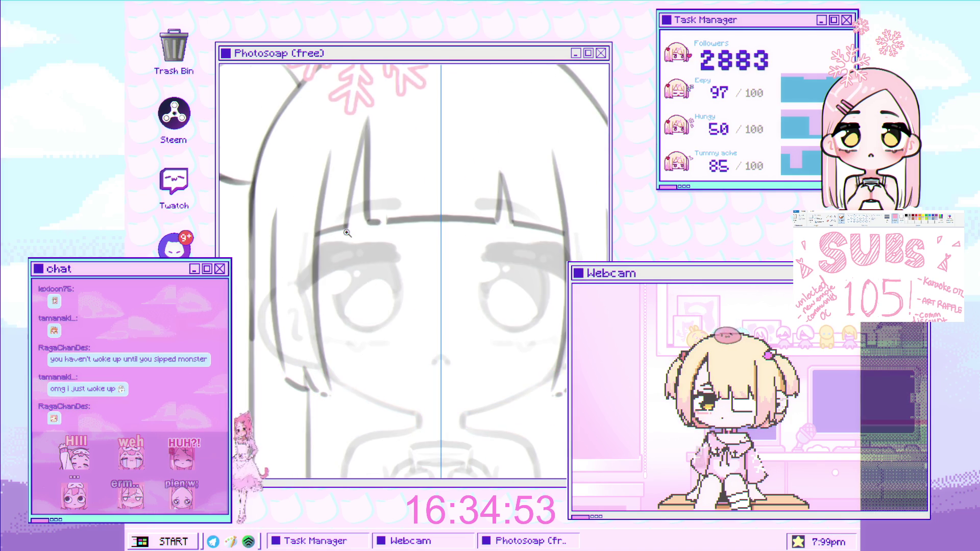
pyautogui.scroll(1, 304, 238)
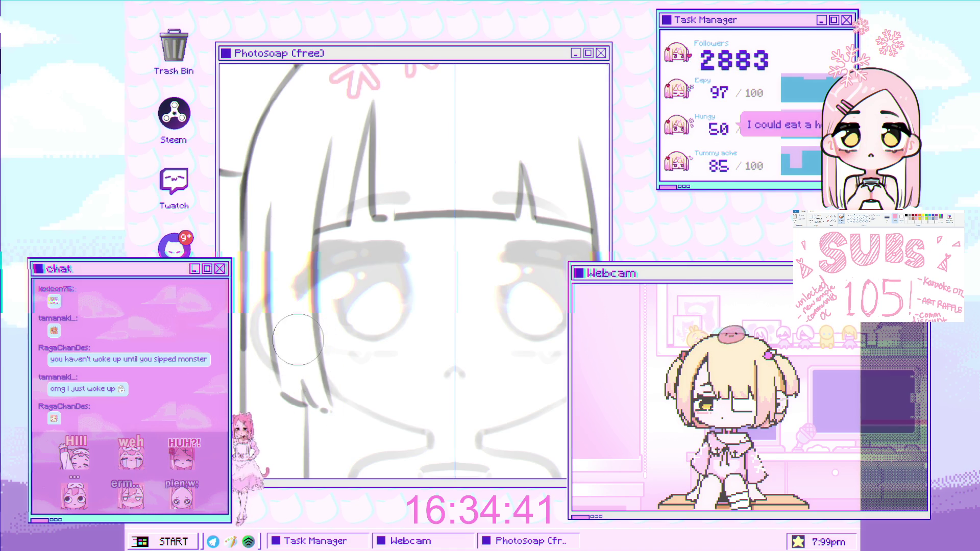
pyautogui.scroll(-2, 318, 337)
pyautogui.scroll(1, 318, 337)
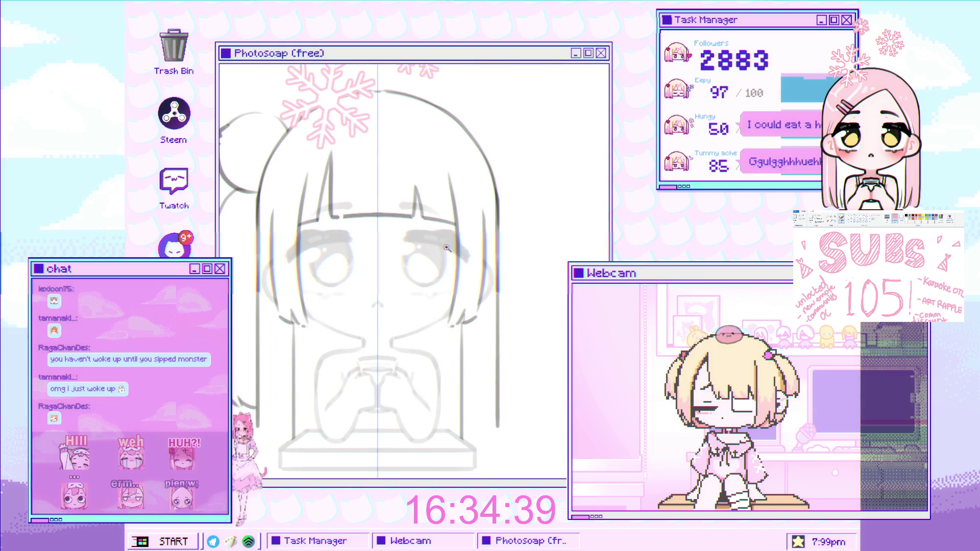
pyautogui.scroll(1, 318, 338)
pyautogui.scroll(1, 318, 337)
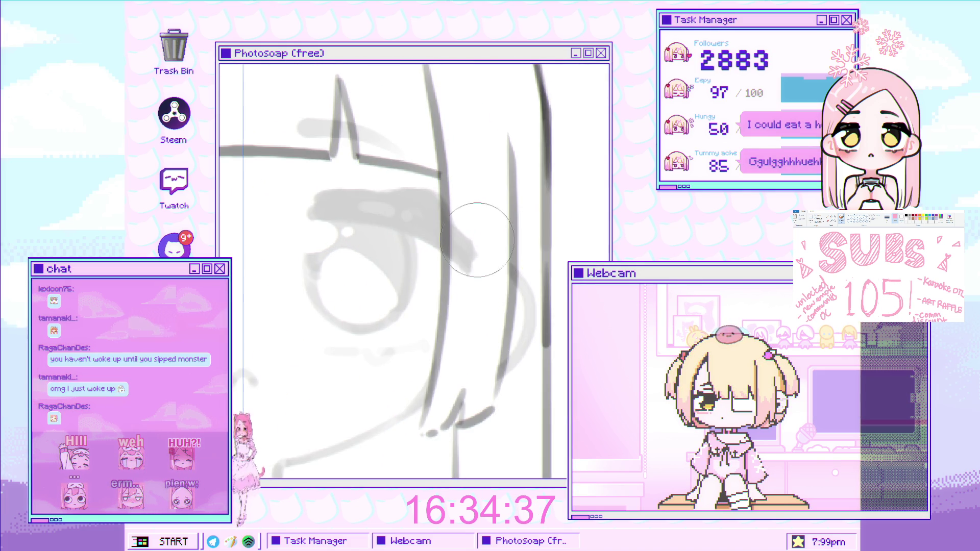
pyautogui.scroll(-1, 442, 314)
pyautogui.scroll(-1, 442, 314)
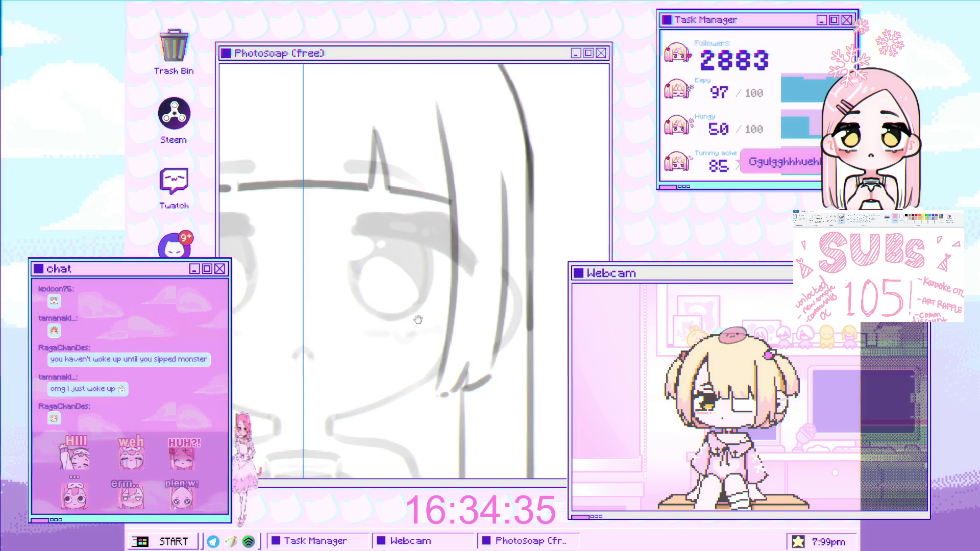
pyautogui.scroll(-1, 434, 322)
pyautogui.scroll(-1, 424, 337)
pyautogui.scroll(-1, 418, 344)
pyautogui.scroll(1, 417, 345)
pyautogui.scroll(1, 466, 271)
pyautogui.scroll(-1, 444, 300)
pyautogui.scroll(1, 443, 301)
pyautogui.scroll(-1, 442, 301)
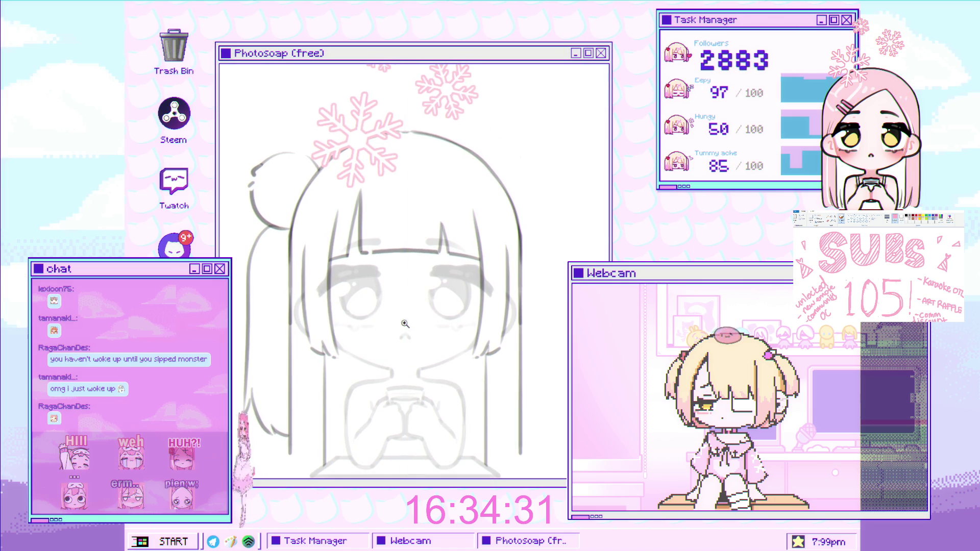
pyautogui.scroll(1, 410, 230)
pyautogui.scroll(1, 410, 231)
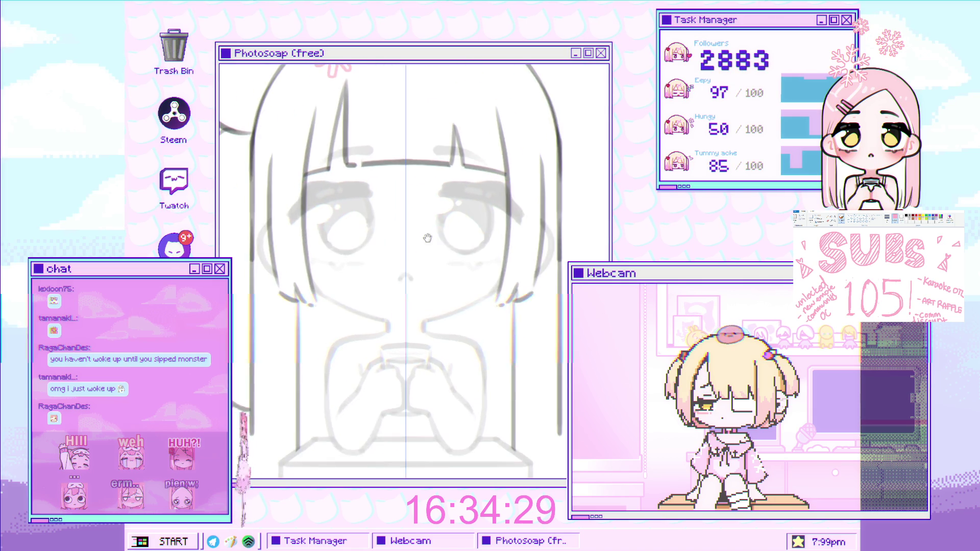
pyautogui.scroll(1, 434, 316)
pyautogui.scroll(-1, 434, 317)
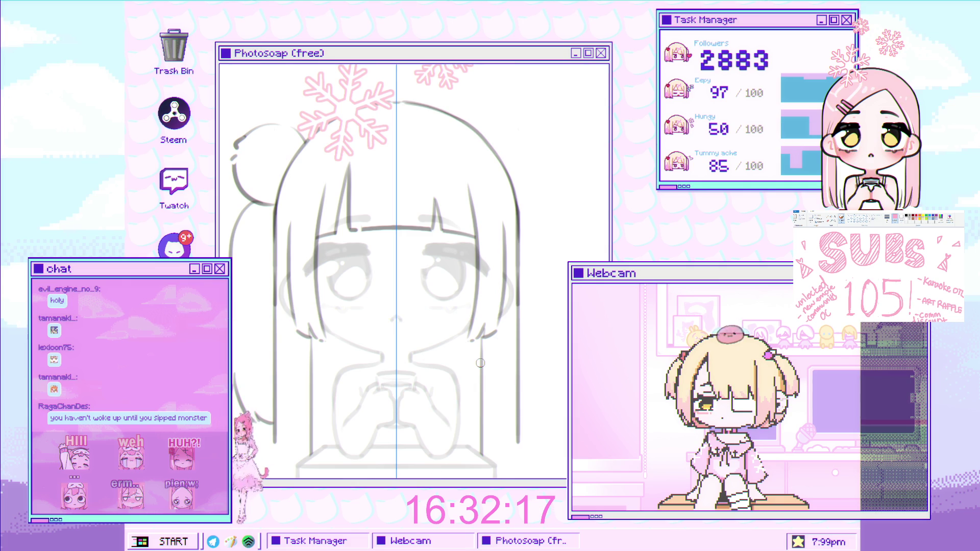
pyautogui.scroll(2, 349, 283)
pyautogui.scroll(-2, 349, 283)
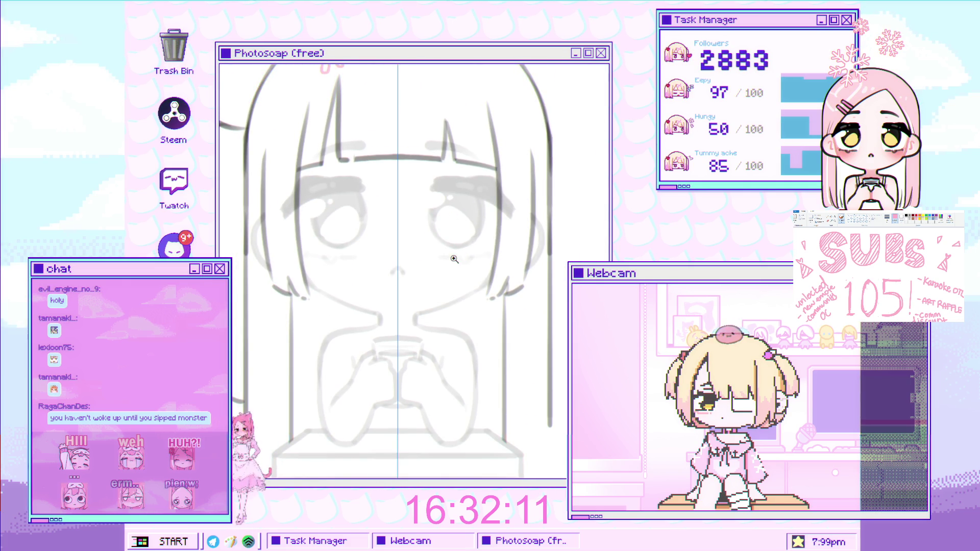
pyautogui.scroll(1, 478, 257)
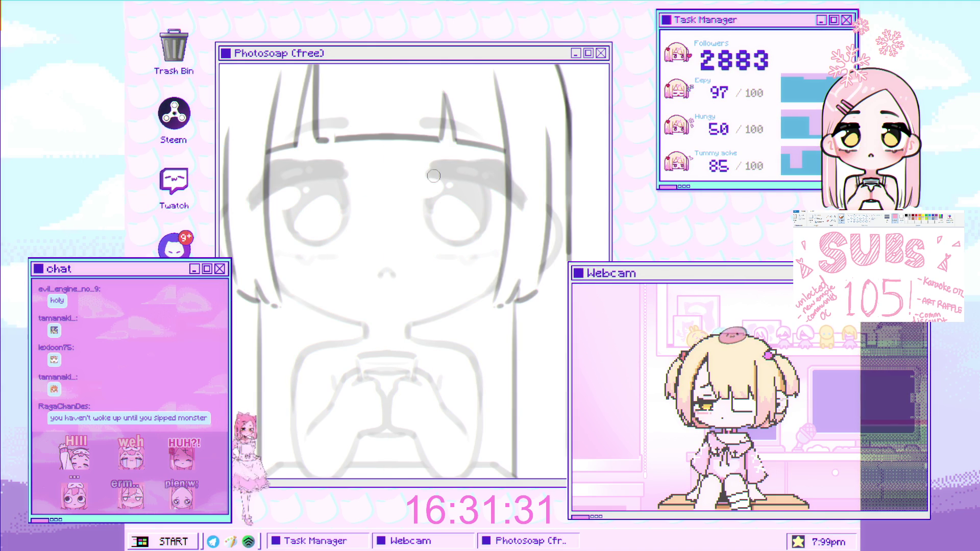
# - Place a single dark dot on the girl's cheek just below the eyes
pyautogui.click(426, 268)
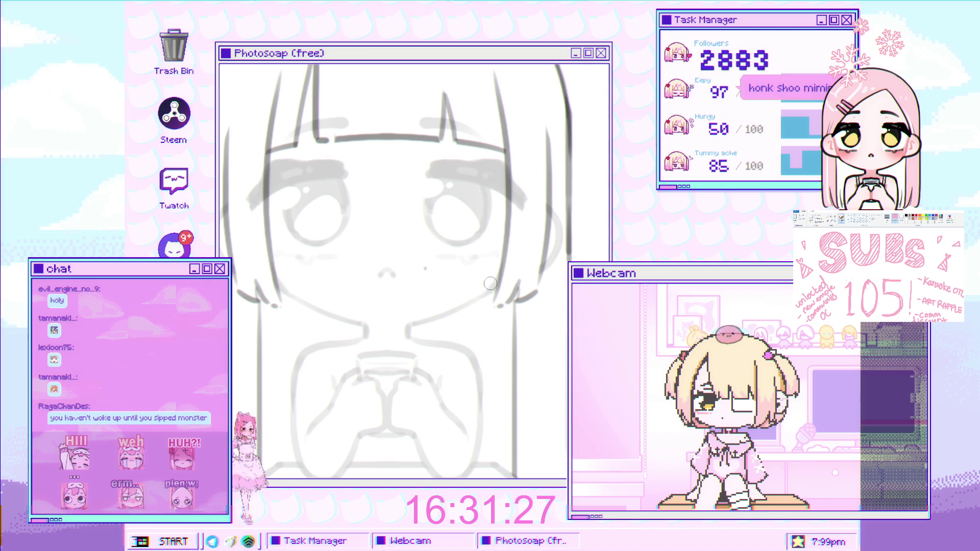
pyautogui.moveTo(466, 295); pyautogui.dragTo(469, 316)
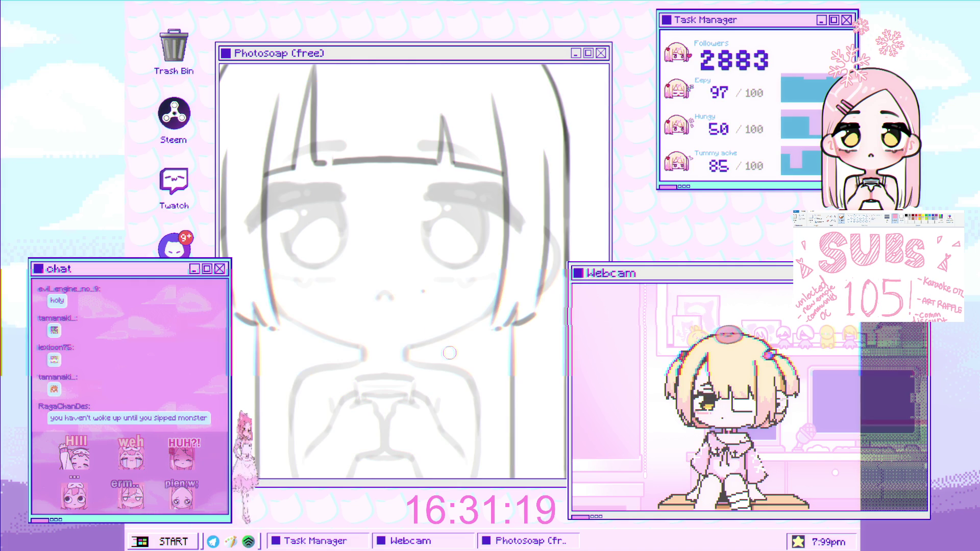
pyautogui.scroll(-1, 428, 335)
pyautogui.scroll(-1, 428, 335)
pyautogui.scroll(2, 485, 311)
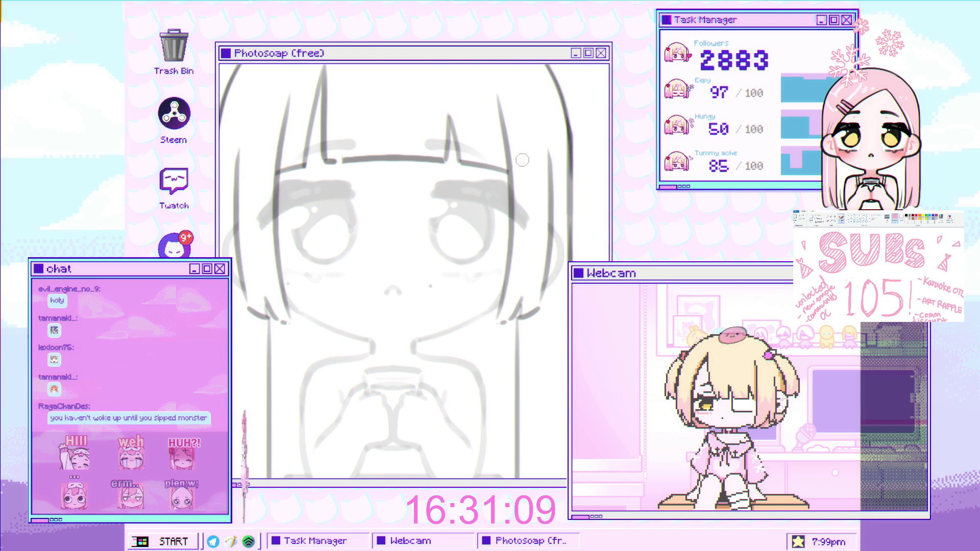
pyautogui.scroll(-5, 498, 205)
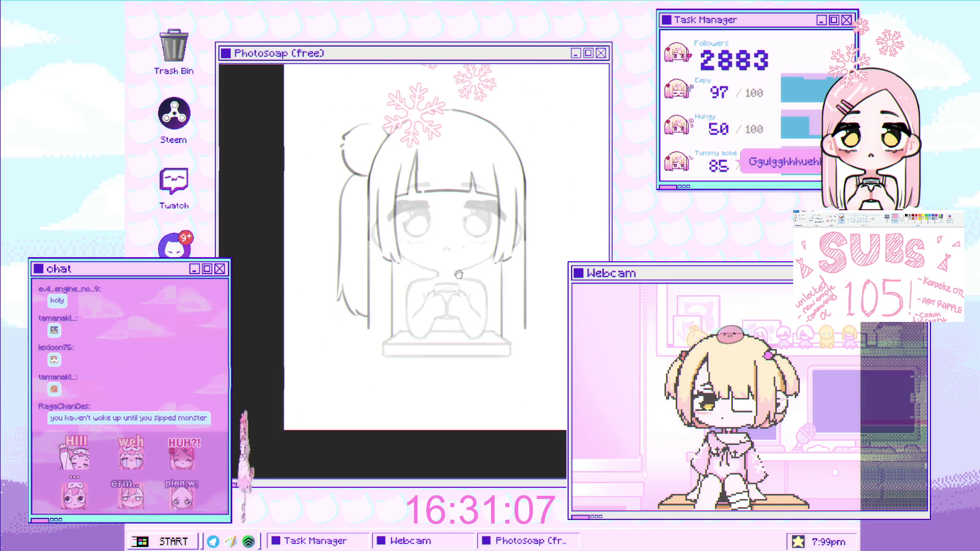
# - Zoom to the hands and try a short arm stroke beside the cup, then undo it
pyautogui.scroll(3, 451, 302)
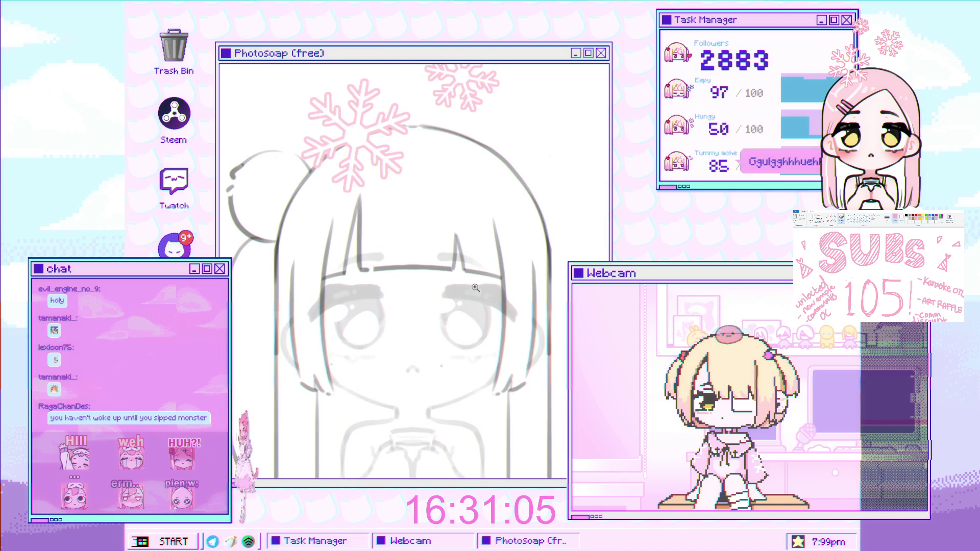
pyautogui.scroll(1, 452, 302)
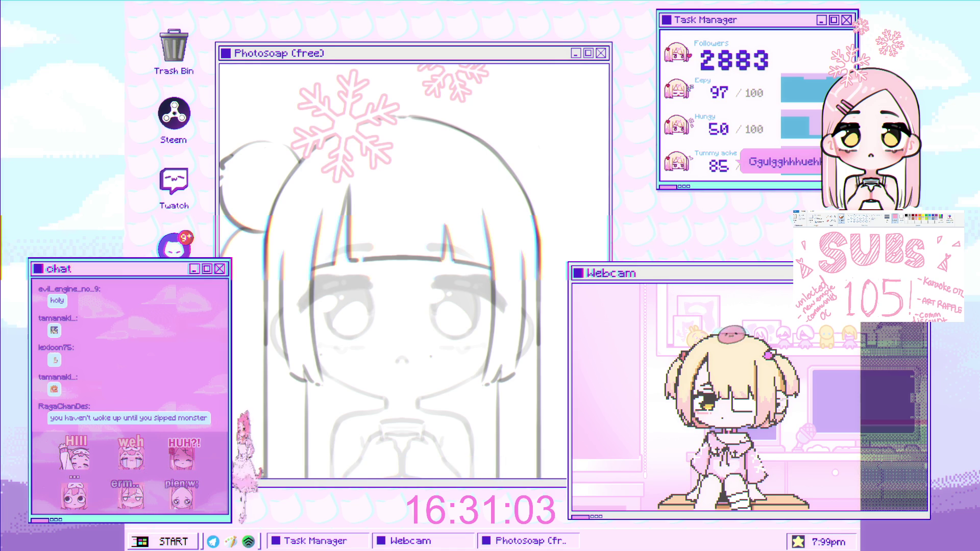
pyautogui.scroll(-3, 414, 270)
pyautogui.scroll(1, 406, 255)
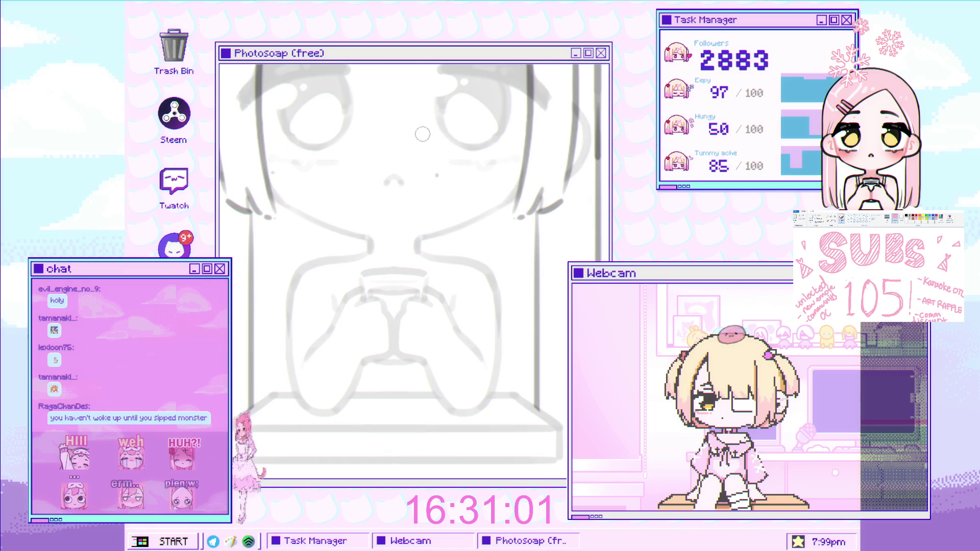
pyautogui.scroll(1, 366, 252)
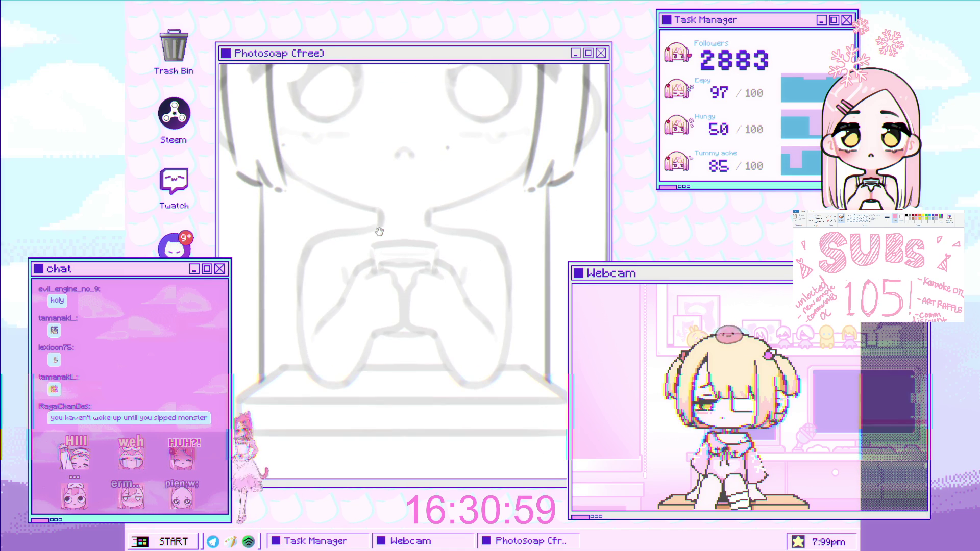
pyautogui.scroll(1, 373, 245)
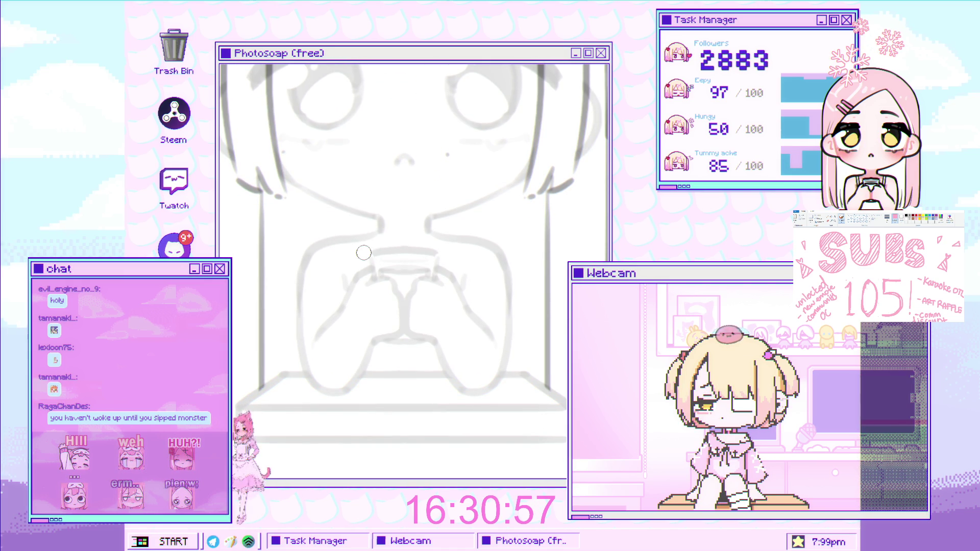
pyautogui.moveTo(337, 239); pyautogui.dragTo(360, 252)
pyautogui.hotkey('ctrl', 'z')
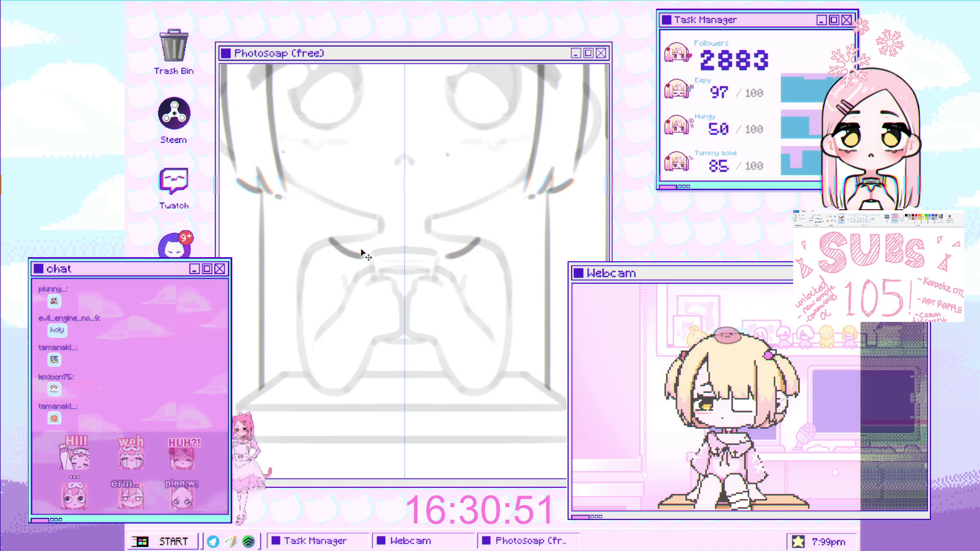
# - Draw the mirrored curved arm lines on both sides of the cup, redrawing once
pyautogui.scroll(1, 376, 241)
pyautogui.moveTo(376, 240); pyautogui.dragTo(371, 220)
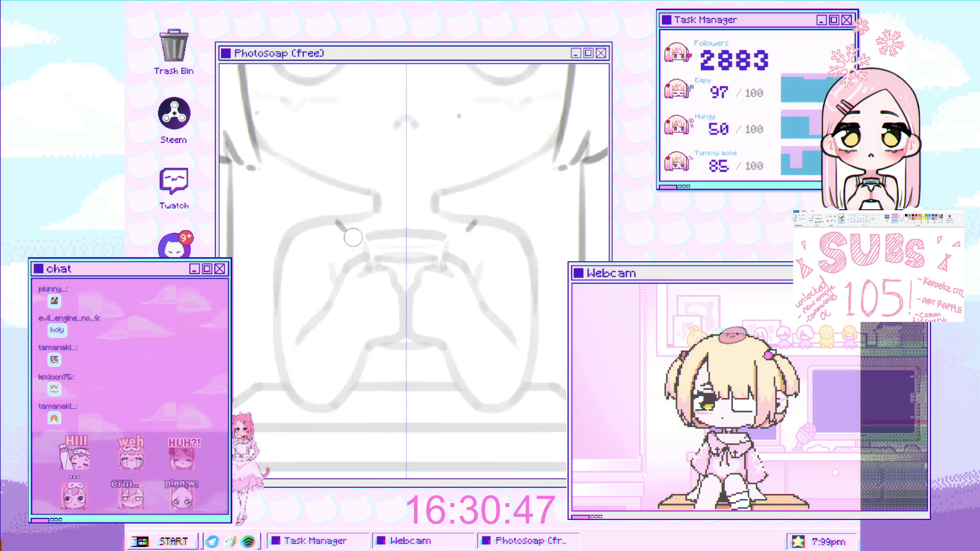
pyautogui.moveTo(327, 220); pyautogui.dragTo(361, 246)
pyautogui.hotkey('ctrl', 'z')
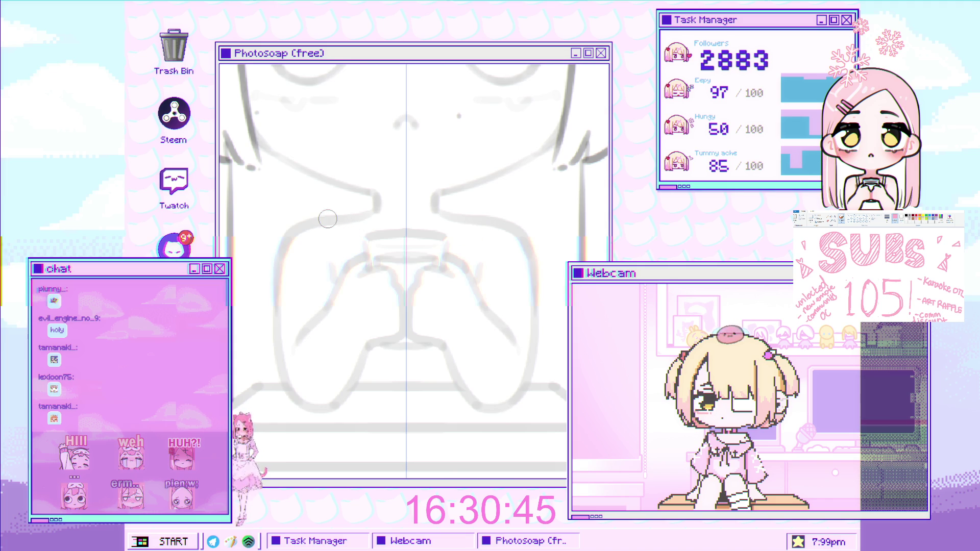
pyautogui.moveTo(328, 218); pyautogui.dragTo(368, 248)
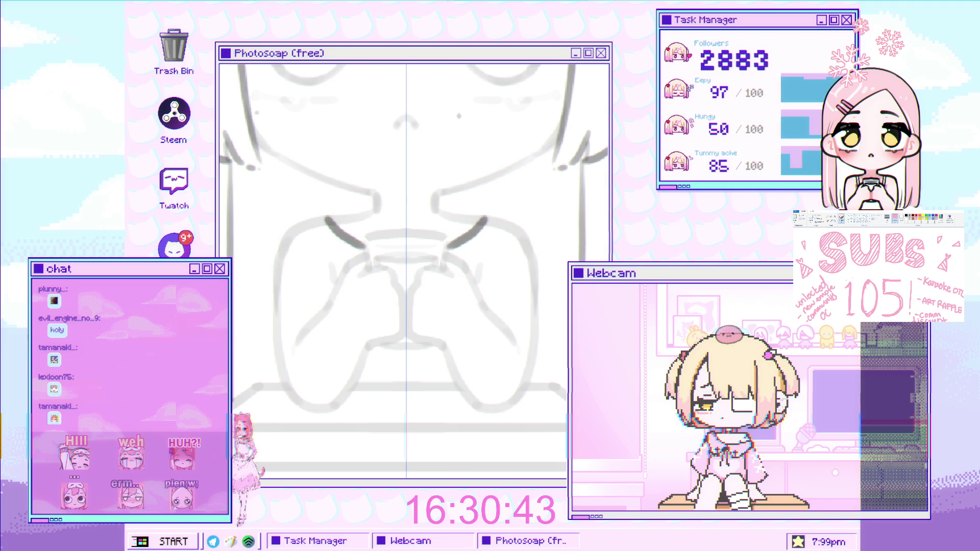